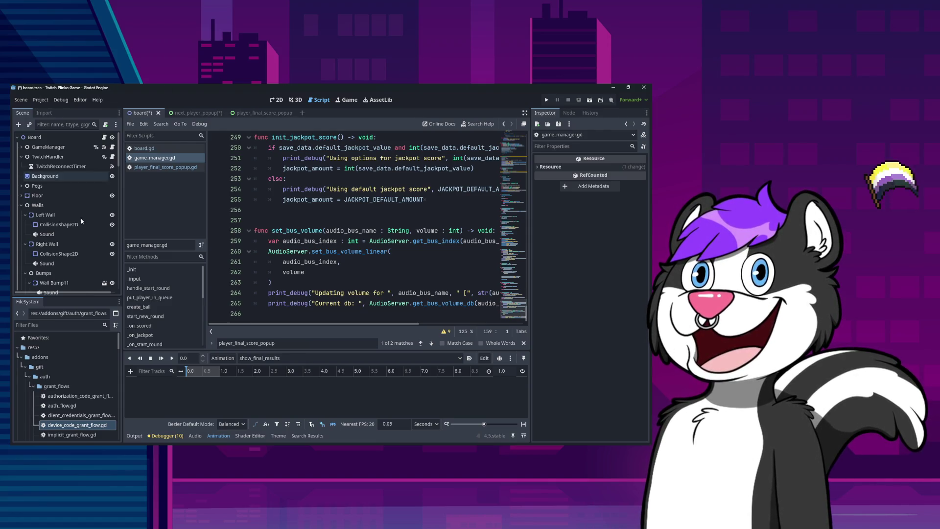
Step: Select the board's AnimationPlayer and look through its RESET and show_final_results animations
scroll(82, 264, "down", 4)
scroll(82, 269, "down", 5)
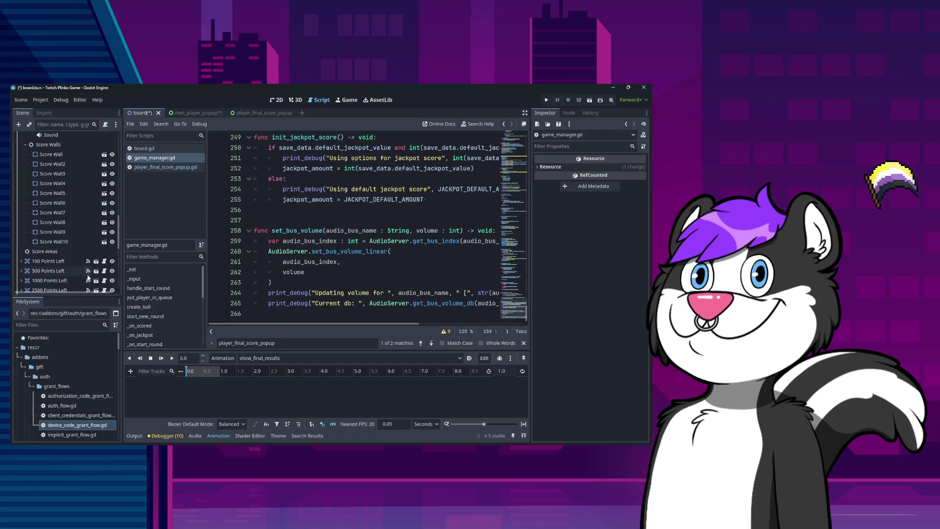
left_click(82, 210)
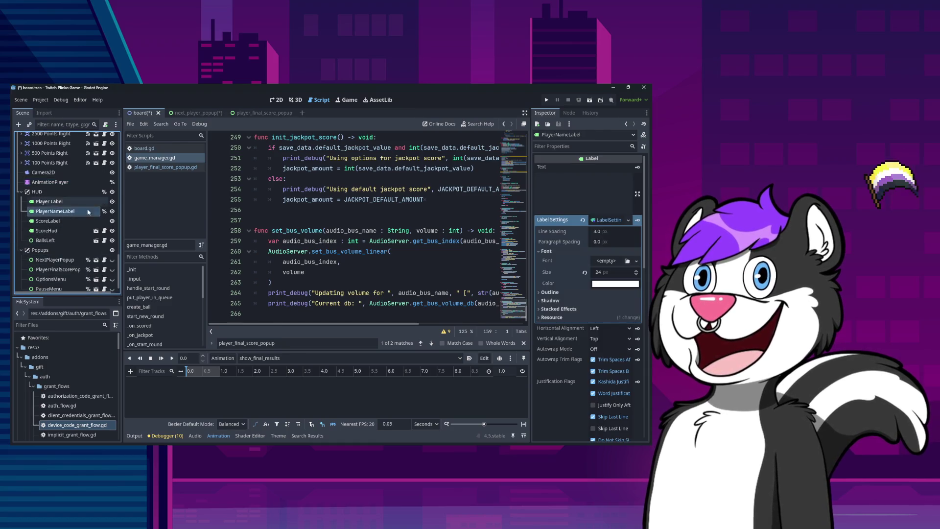
left_click(48, 181)
left_click(259, 357)
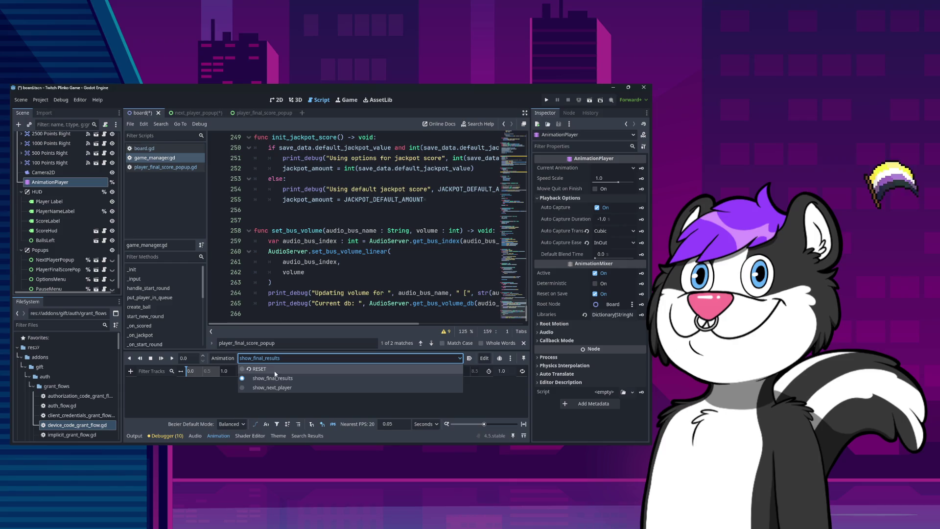
left_click(274, 384)
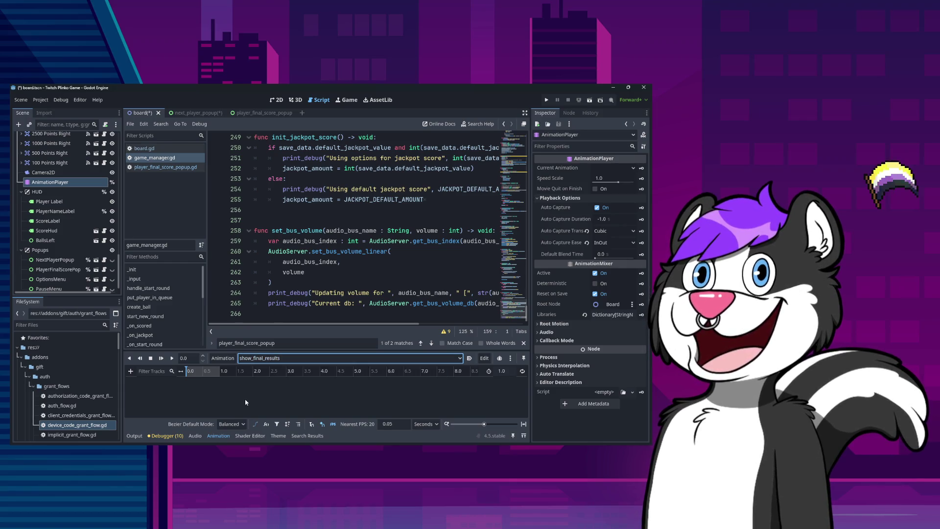
left_click(260, 358)
left_click(259, 369)
left_click(256, 358)
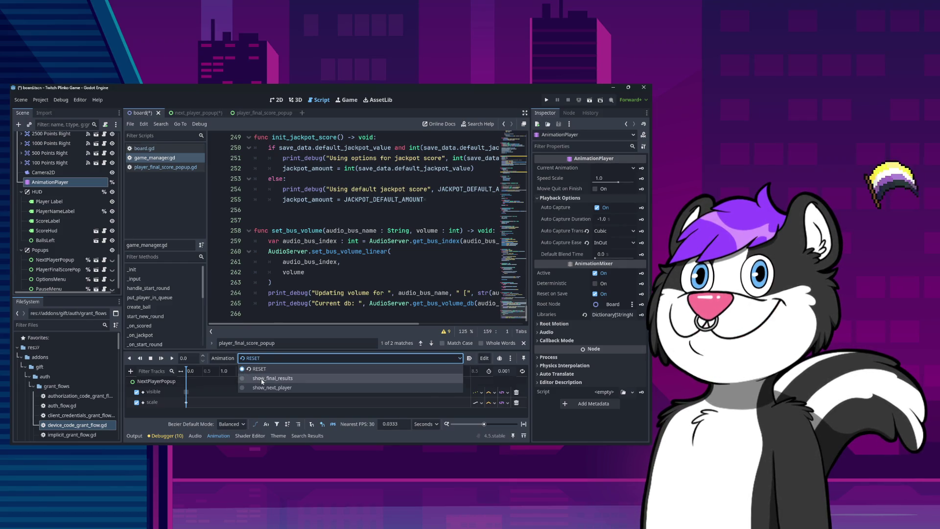
left_click(262, 379)
Step: Preview the show_next_player animation's tracks, then return to show_final_results
left_click(260, 358)
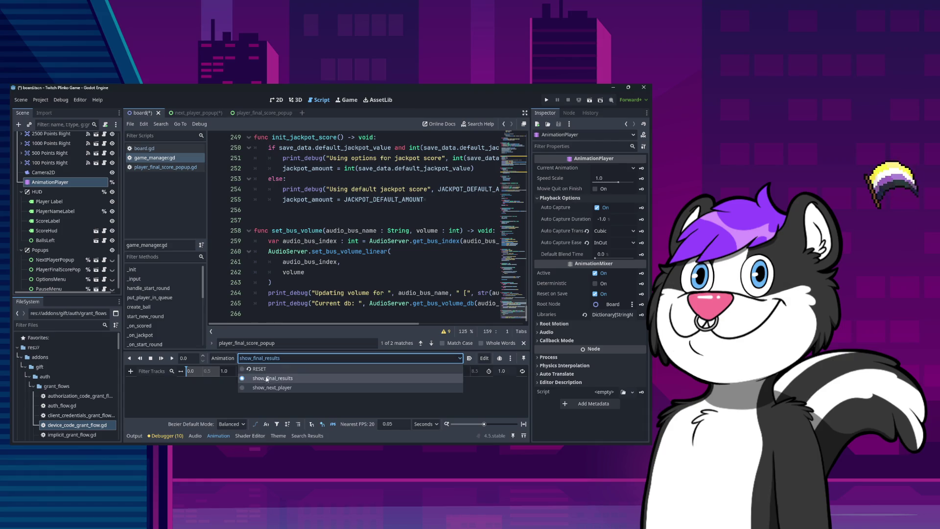
left_click(271, 387)
left_click(259, 358)
left_click(266, 378)
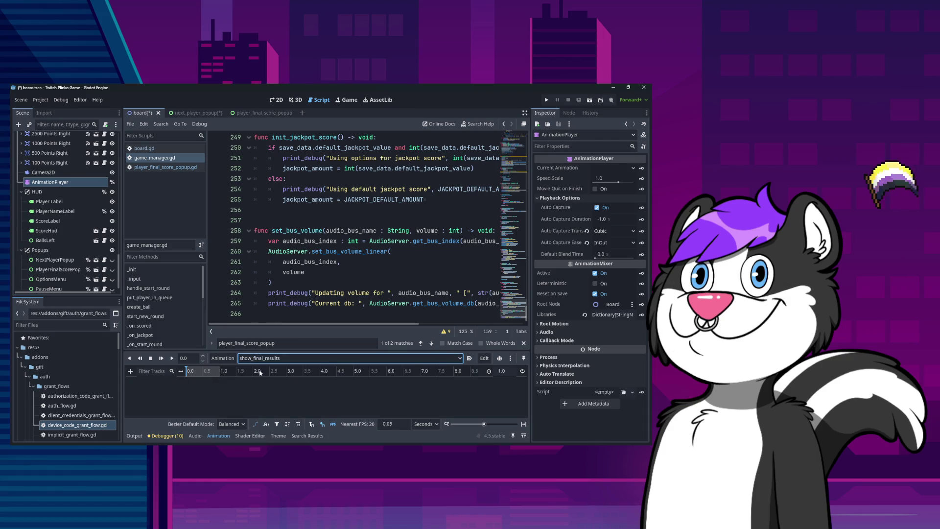
Step: Delete the show_final_results animation from the board's AnimationPlayer
left_click(510, 358)
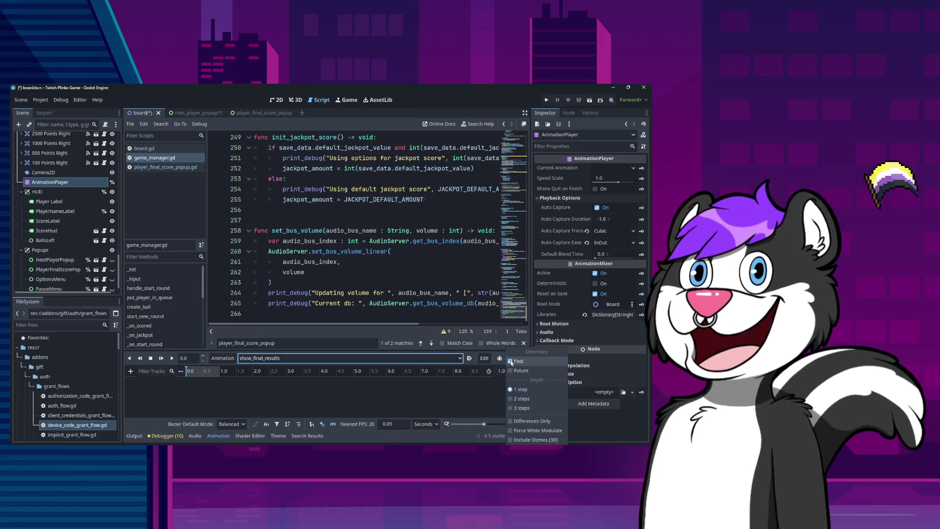
left_click(504, 386)
left_click(223, 358)
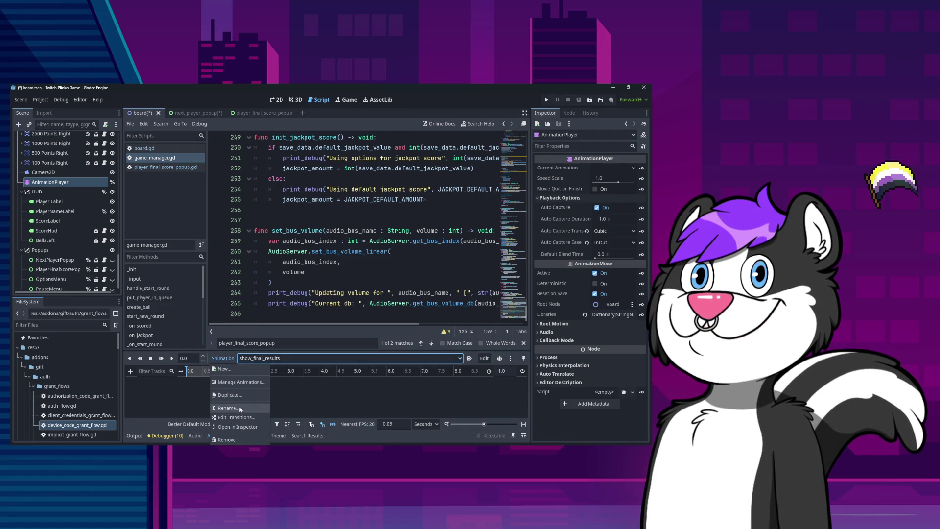
left_click(242, 437)
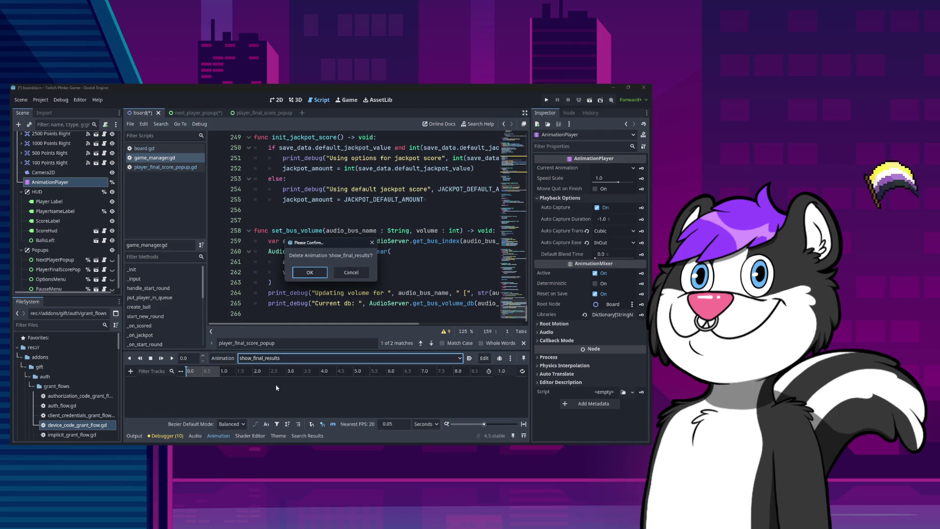
left_click(311, 273)
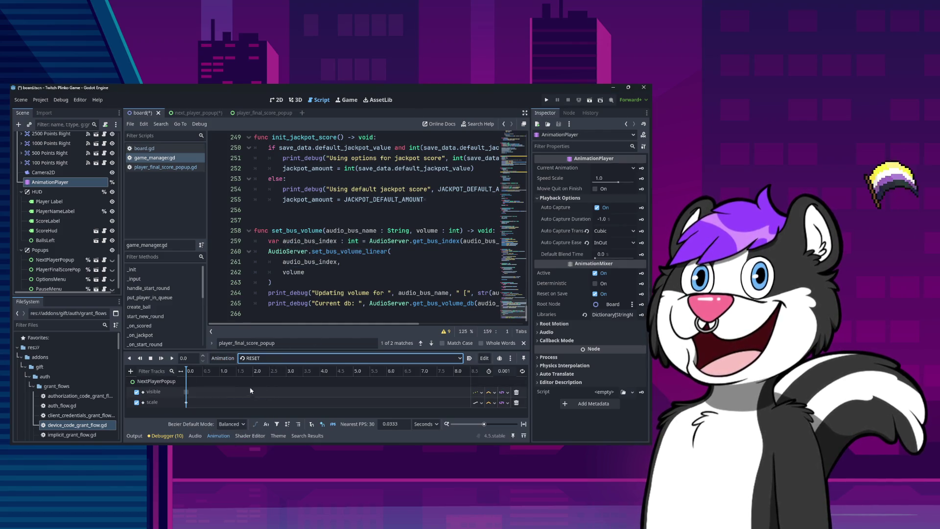
Step: Switch to the show_next_player animation and save the board scene
left_click(264, 357)
left_click(261, 377)
key("ctrl+s")
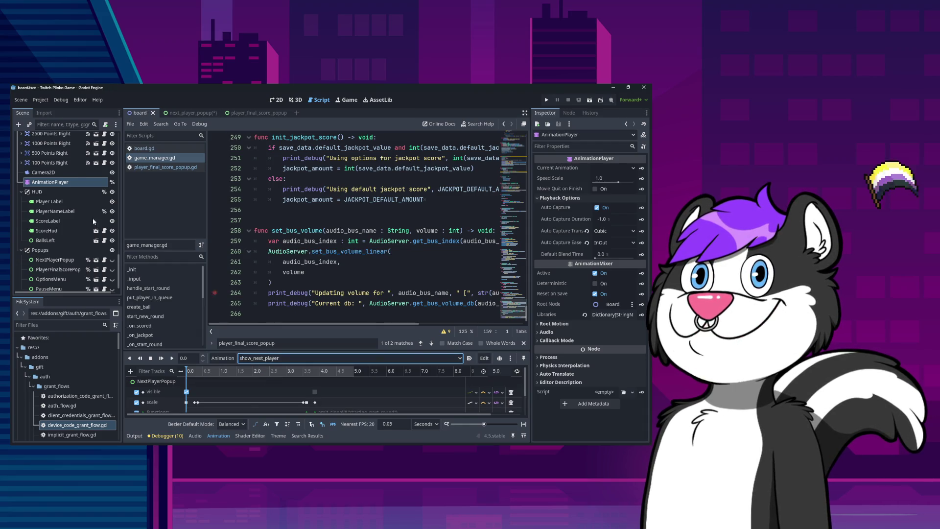
scroll(74, 245, "down", 1)
Step: Open the PlayerFinalScorePopup scene and select its show_player_data animation
left_click(96, 265)
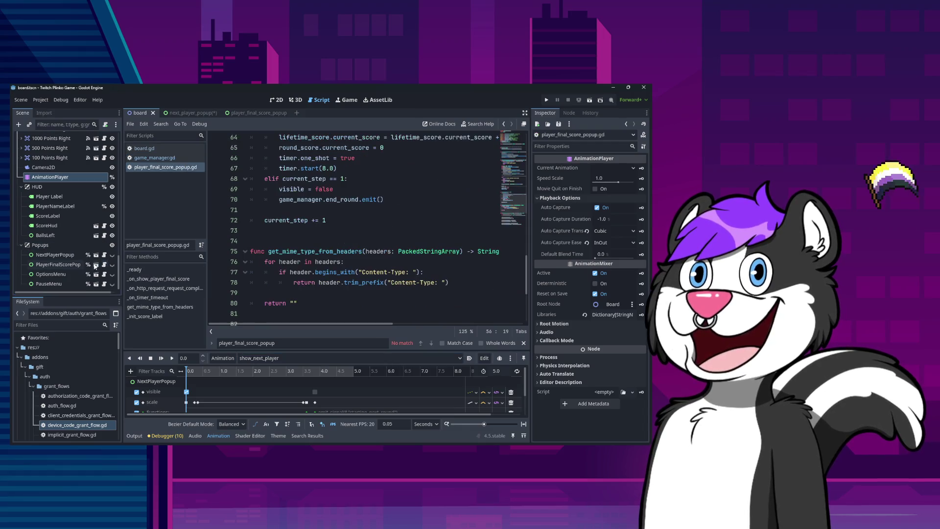
left_click(95, 264)
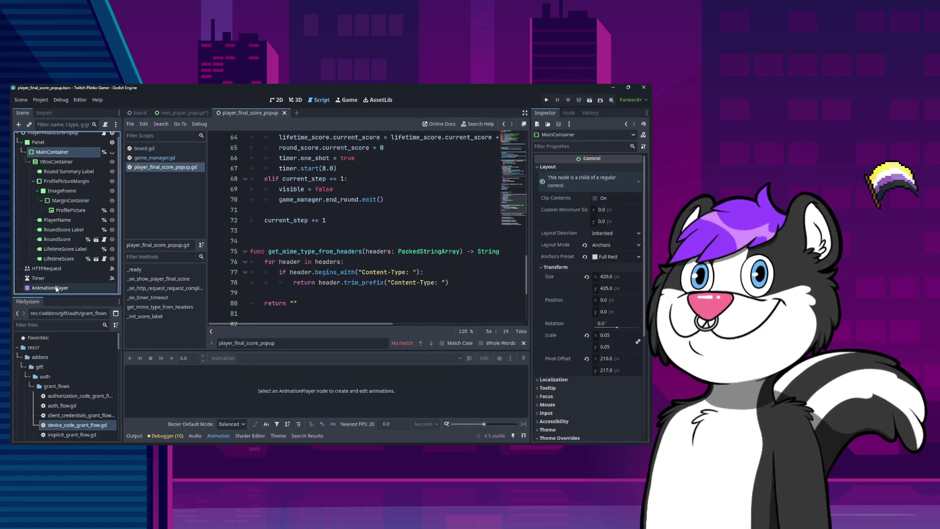
left_click(57, 288)
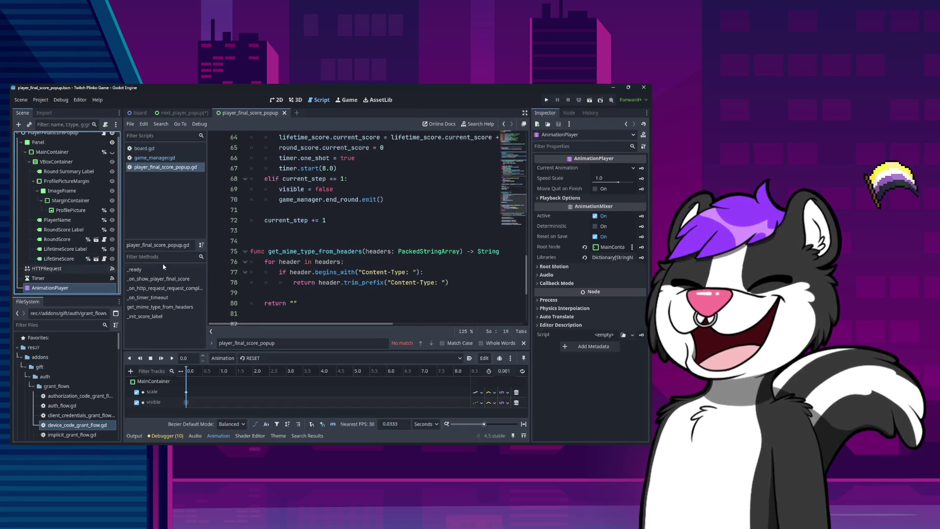
left_click(257, 357)
left_click(263, 386)
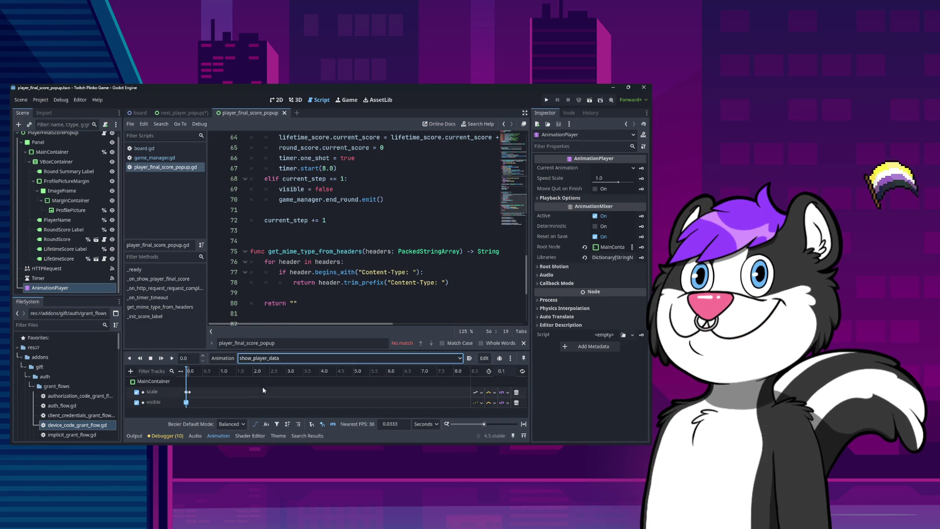
Step: Rename show_player_data to show_final_results and return to the board scene
left_click(483, 358)
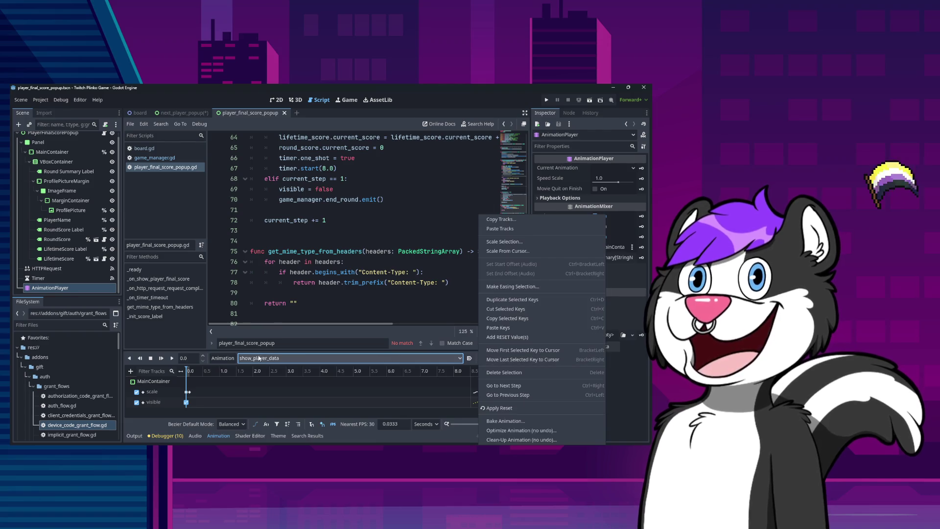
left_click(223, 358)
left_click(222, 358)
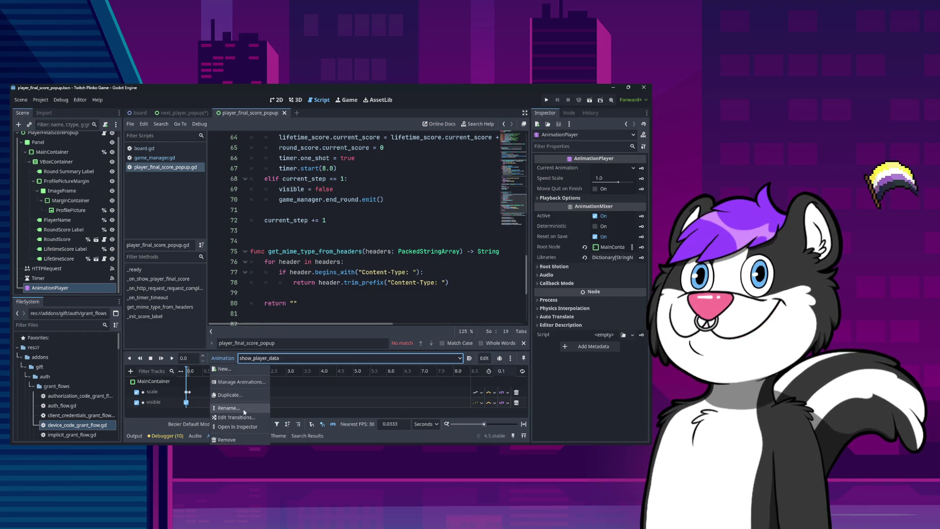
left_click(245, 407)
type("show_final_re")
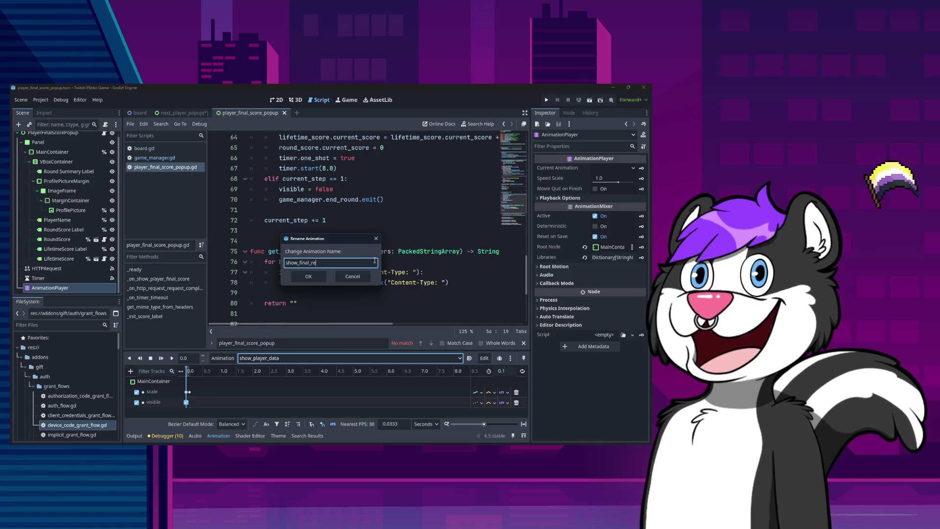
type("sult")
key("Return")
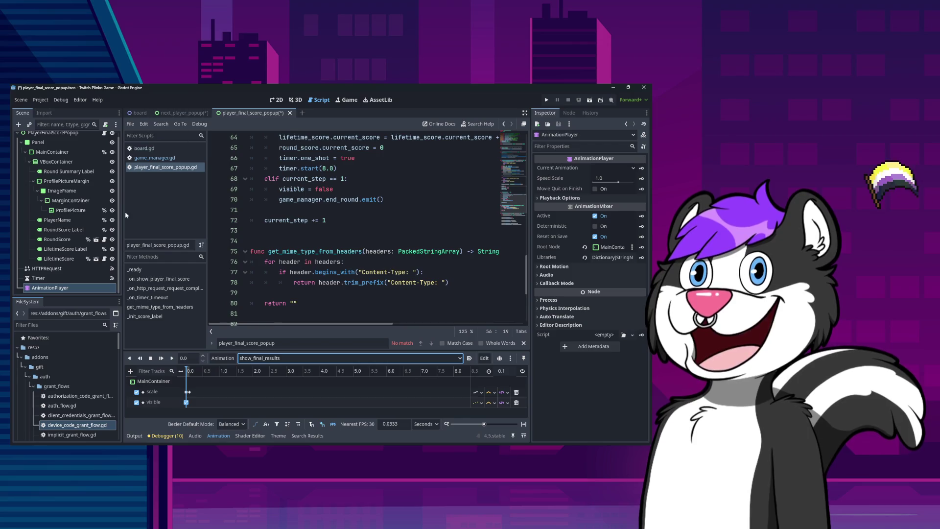
left_click(139, 112)
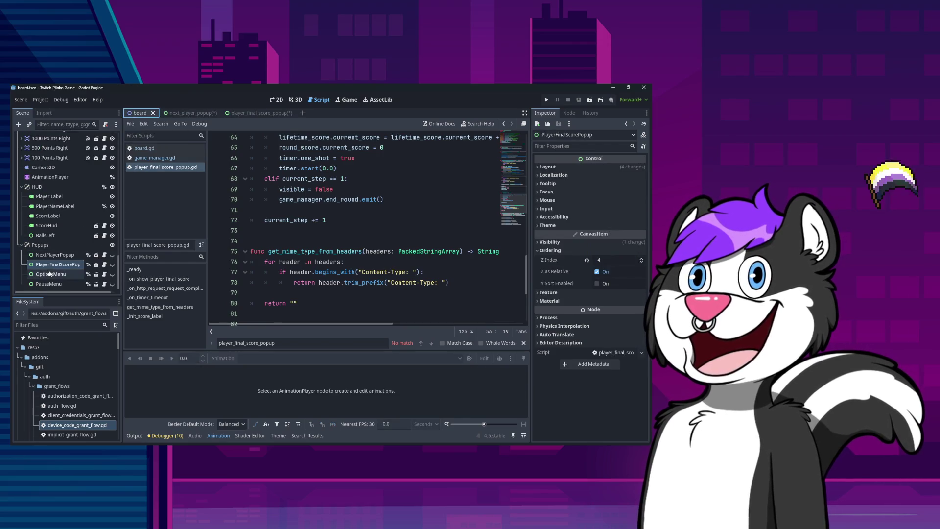
Step: Check show_next_player's scale keys (0.1 at 0.0 s, 1.2 at 0.25 s), then show the 2D view
left_click(50, 176)
scroll(155, 393, "down", 1)
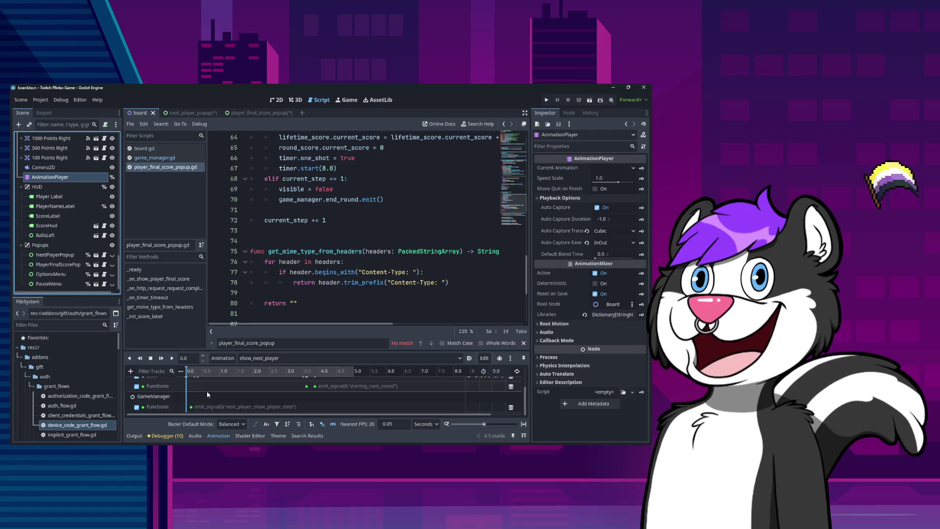
scroll(155, 392, "up", 1)
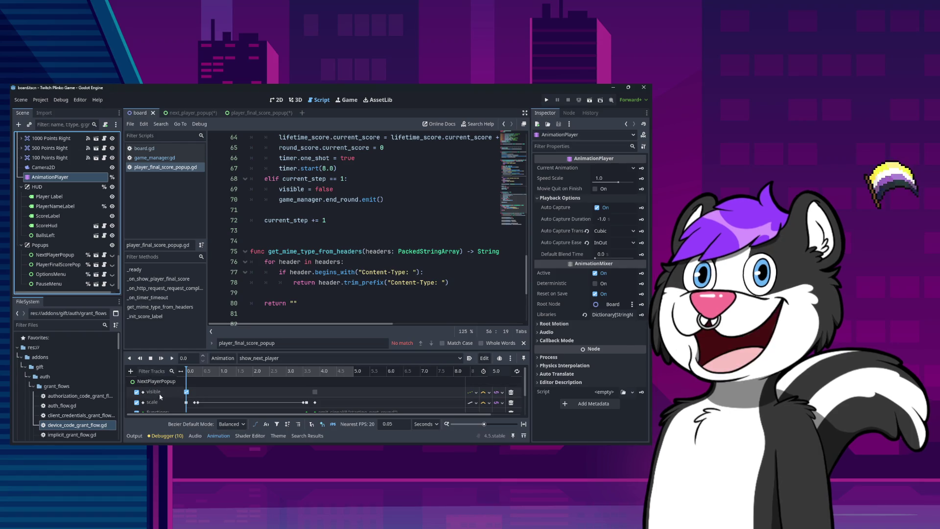
scroll(196, 397, "right", 2)
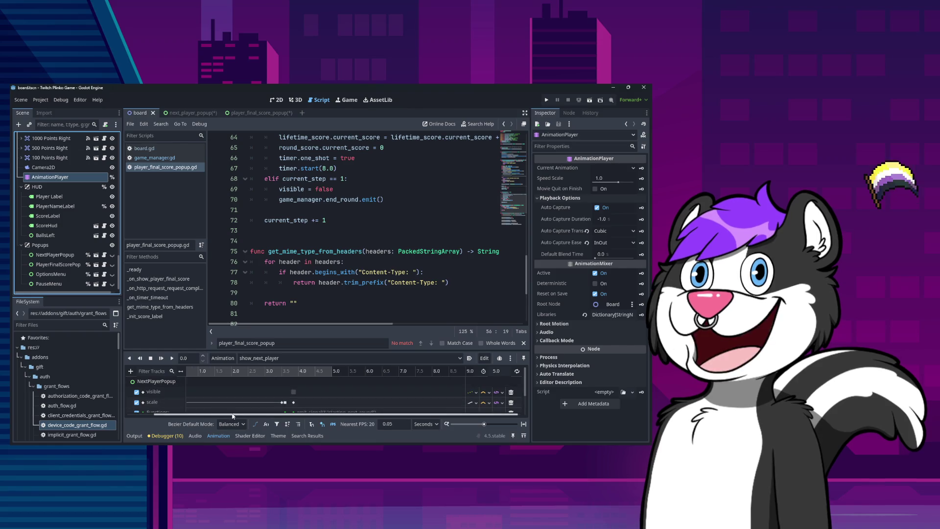
left_click_drag(233, 416, 196, 416)
left_click(186, 402)
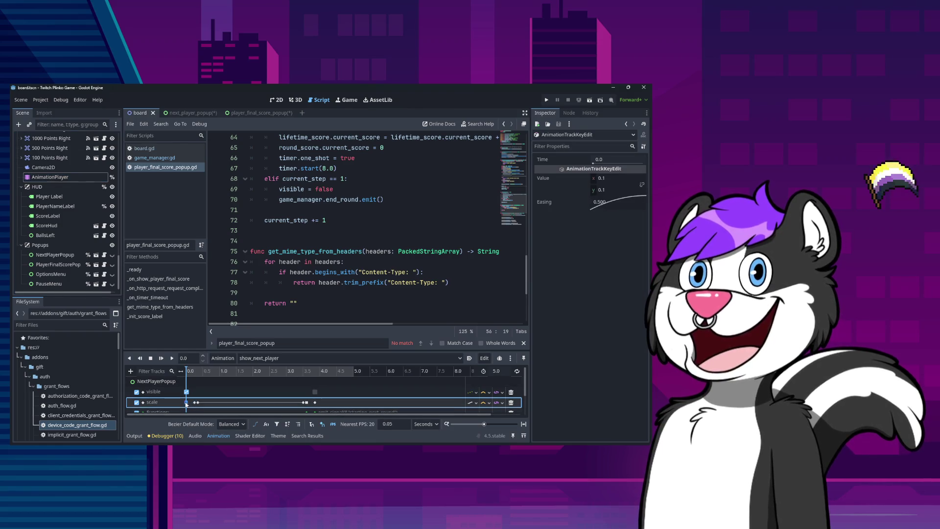
left_click(195, 402)
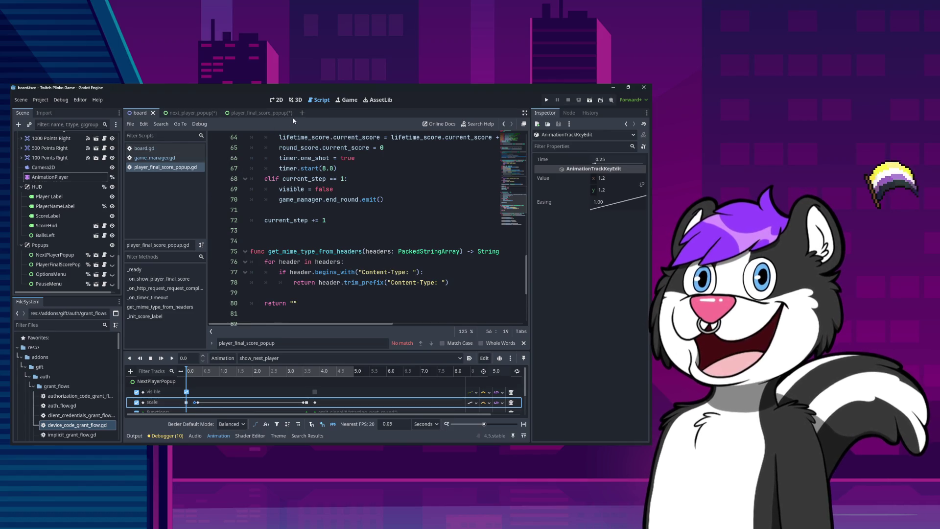
left_click(277, 100)
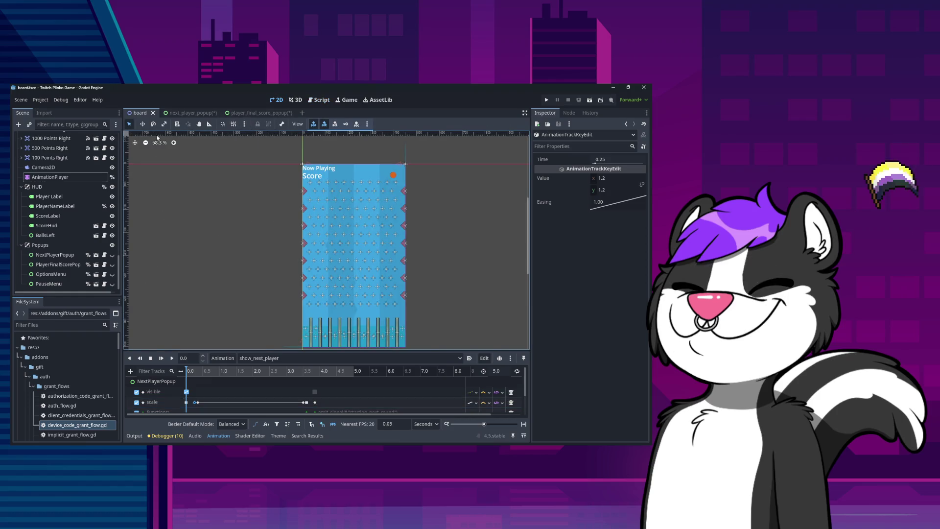
left_click(197, 113)
left_click(257, 113)
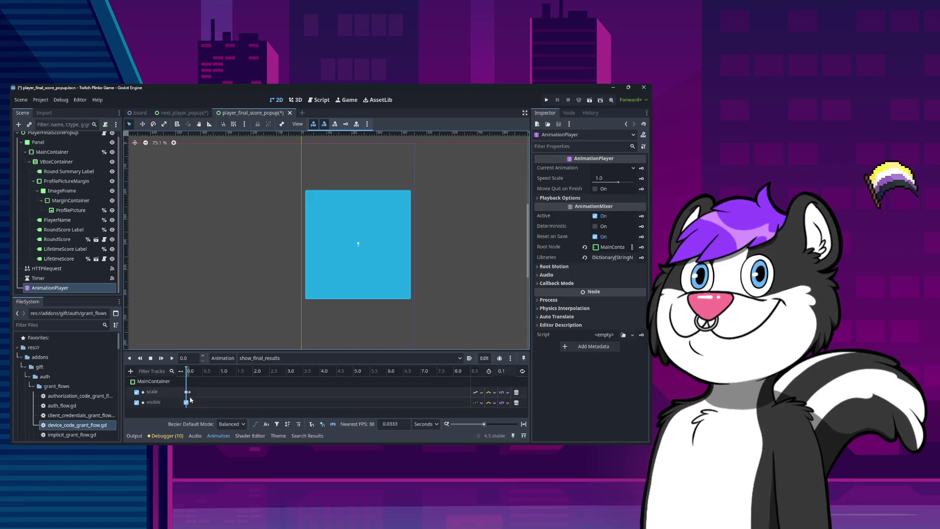
left_click(130, 370)
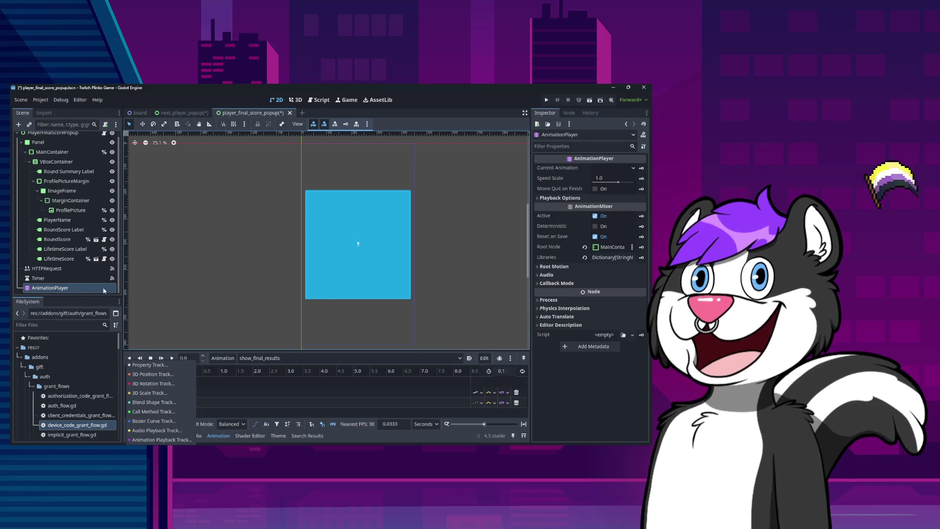
left_click(47, 136)
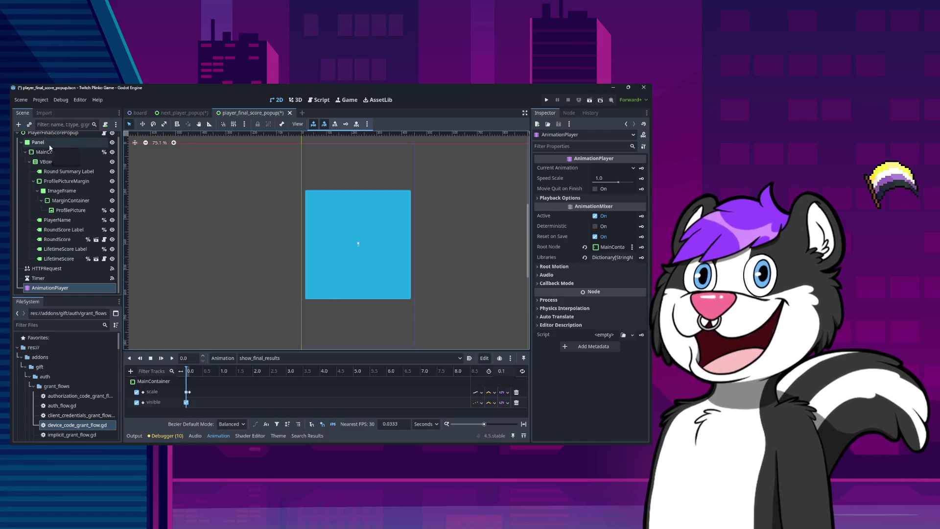
left_click(131, 371)
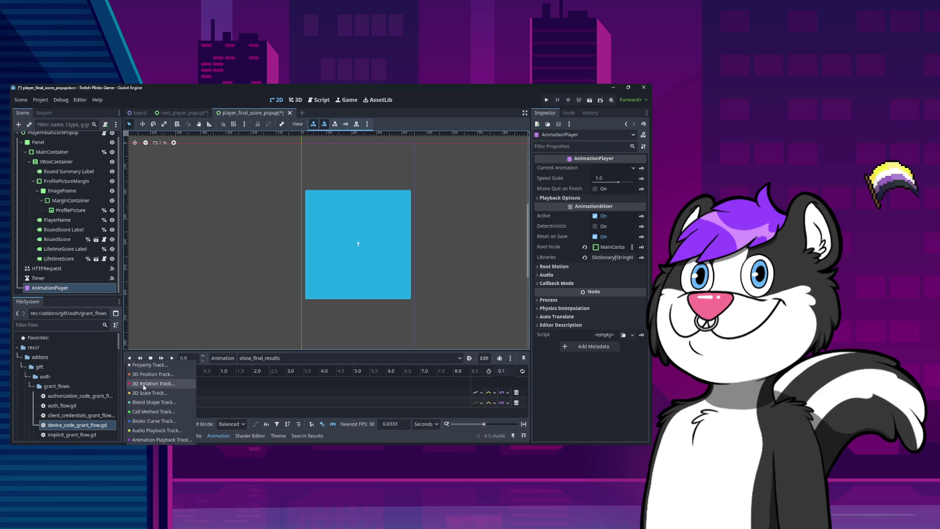
left_click(174, 116)
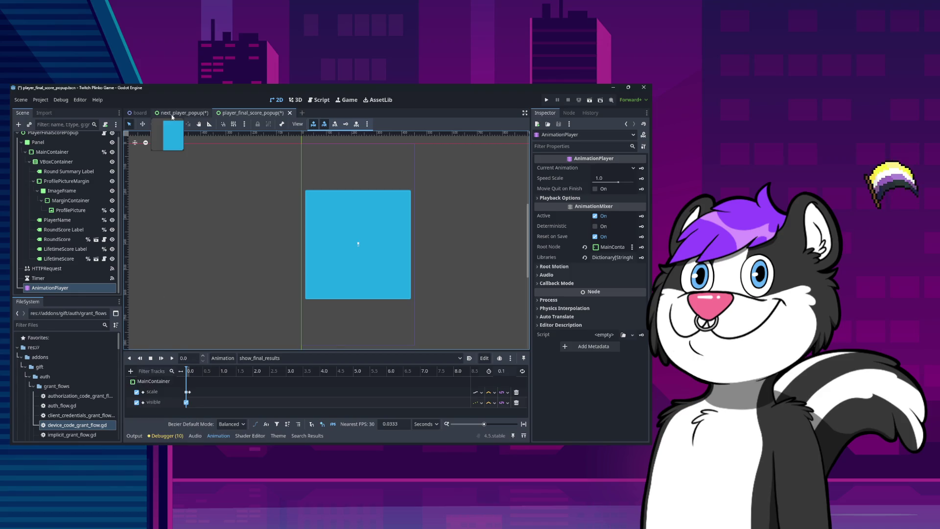
left_click(174, 114)
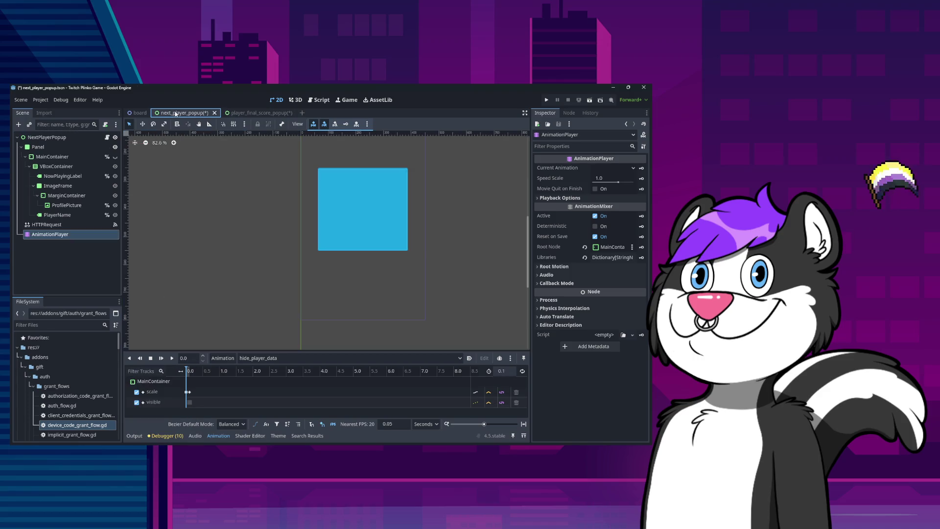
left_click(132, 113)
left_click(54, 177)
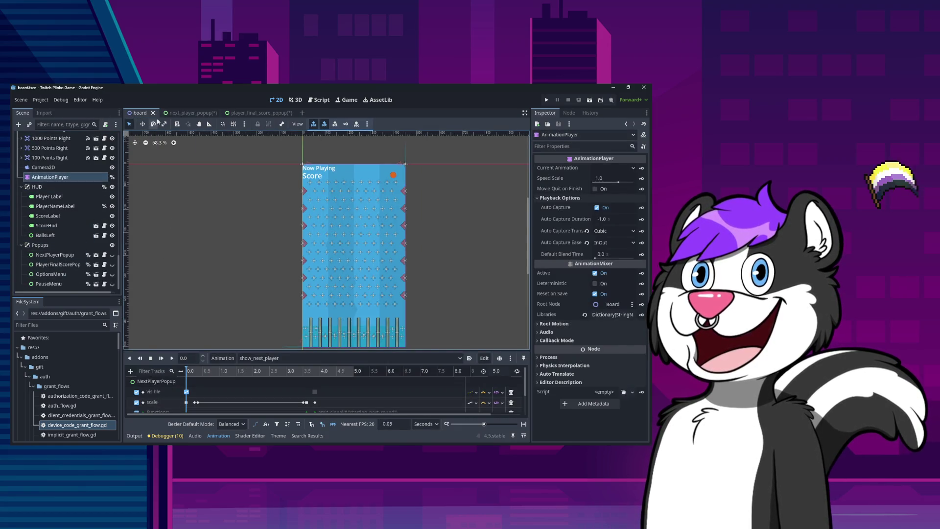
left_click(180, 113)
left_click(260, 113)
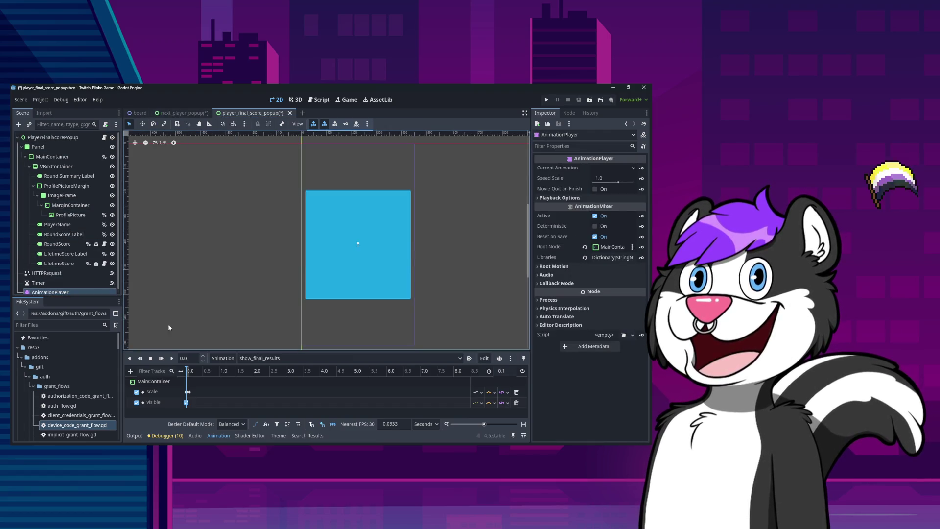
Step: Add a visible property track for the PlayerFinalScorePopup root node
left_click(131, 371)
left_click(150, 368)
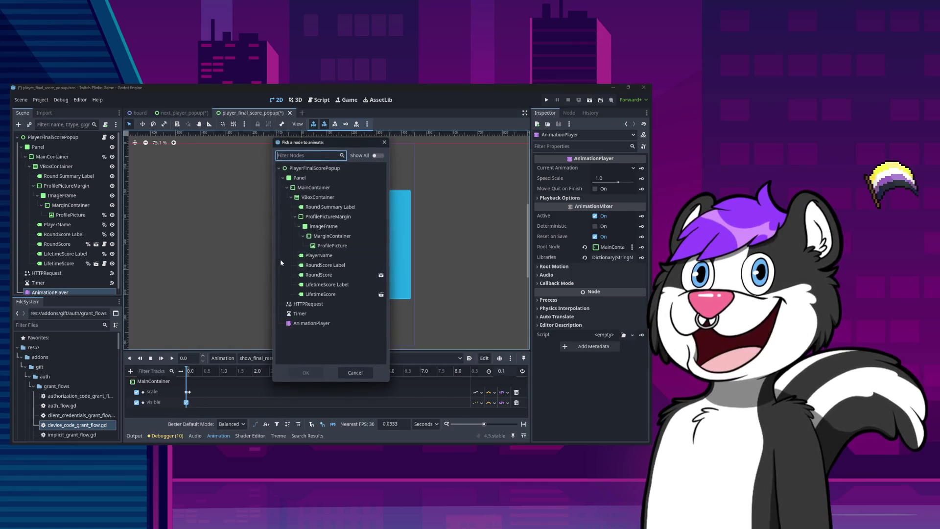
double_click(324, 179)
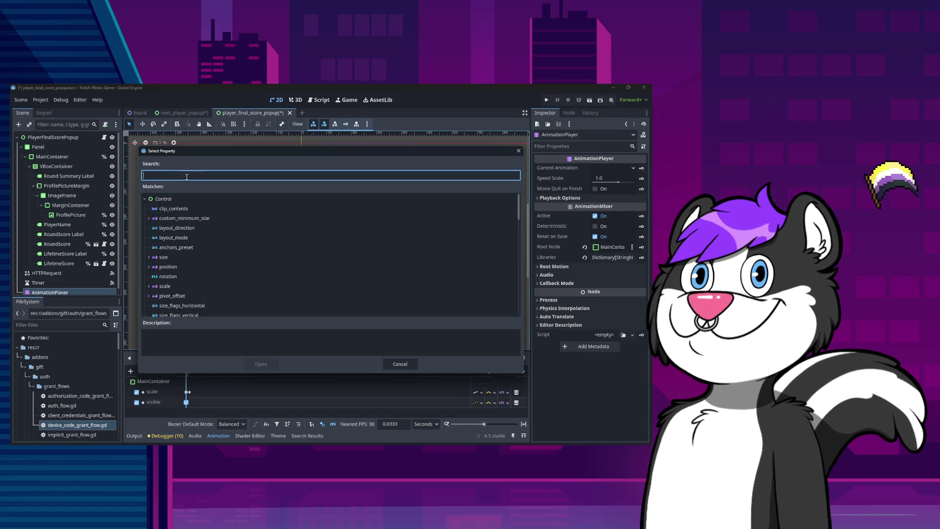
type("vis")
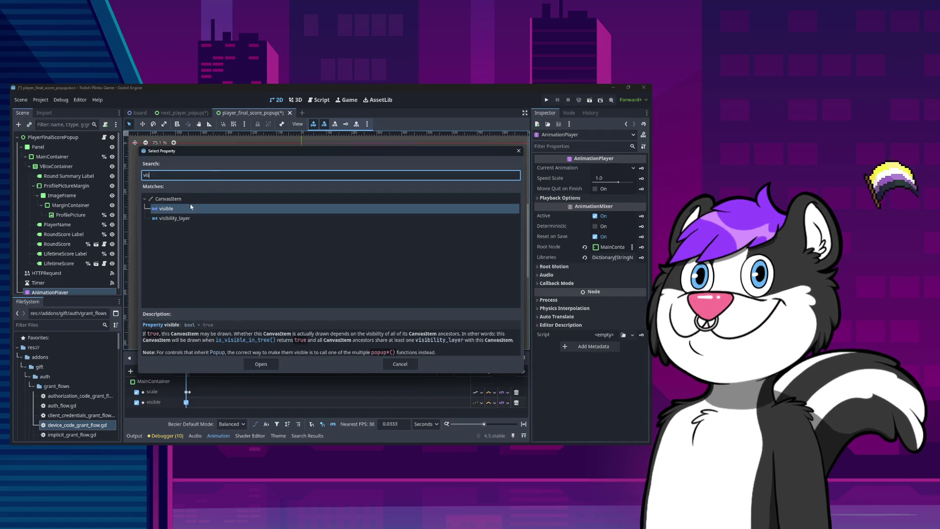
double_click(188, 208)
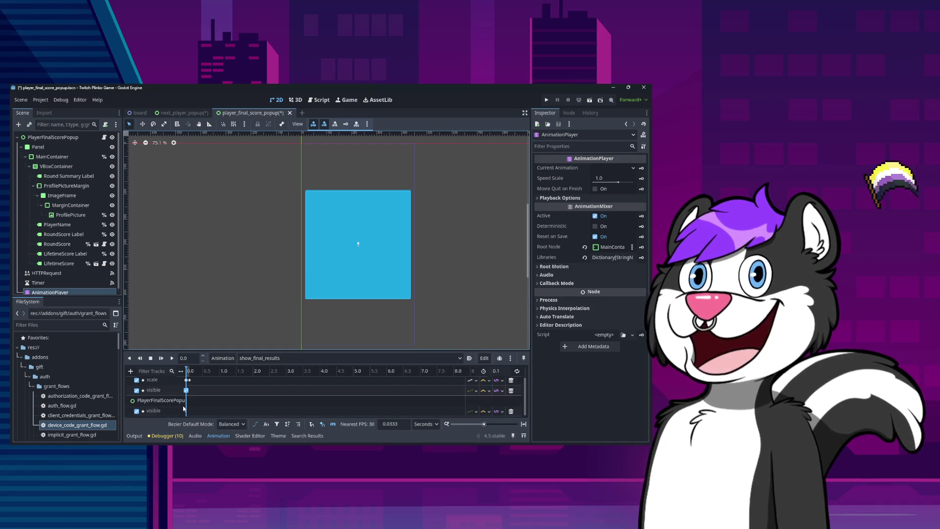
Step: Insert a visible key at 0.0 s, then switch to the RESET animation
left_click(185, 414)
right_click(186, 413)
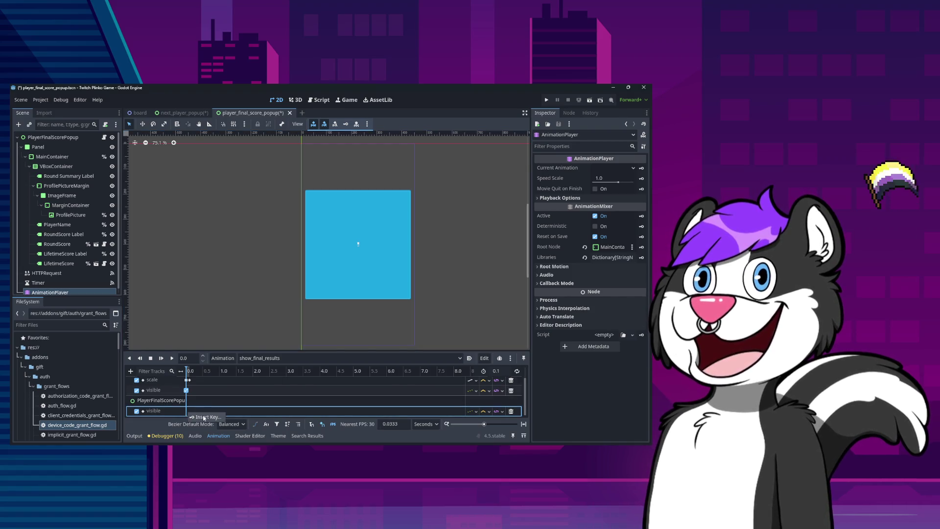
left_click(191, 417)
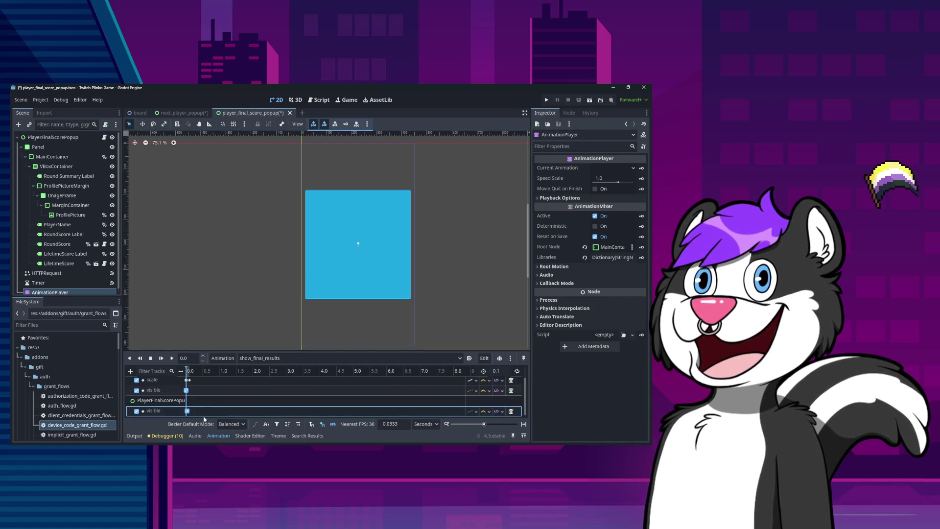
left_click(247, 358)
left_click(252, 370)
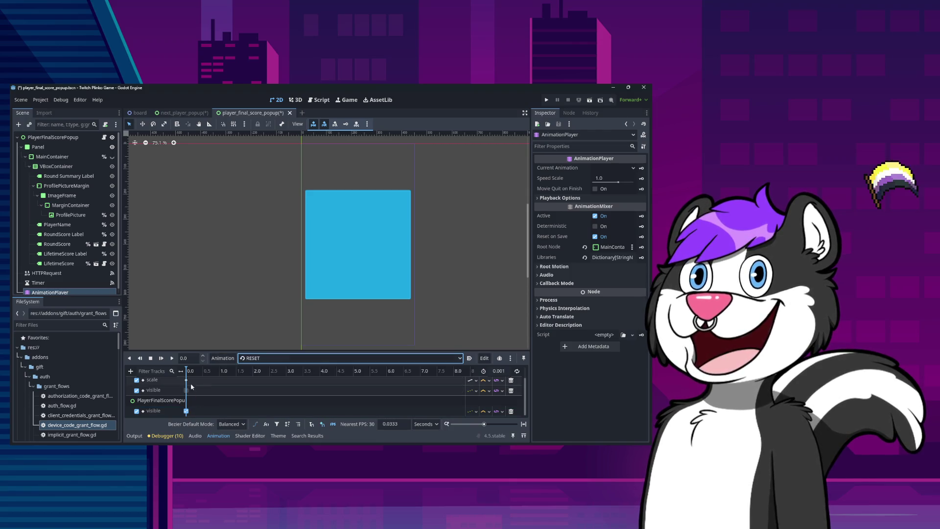
left_click(255, 360)
Step: Delete the hide_player_data animation
left_click(254, 361)
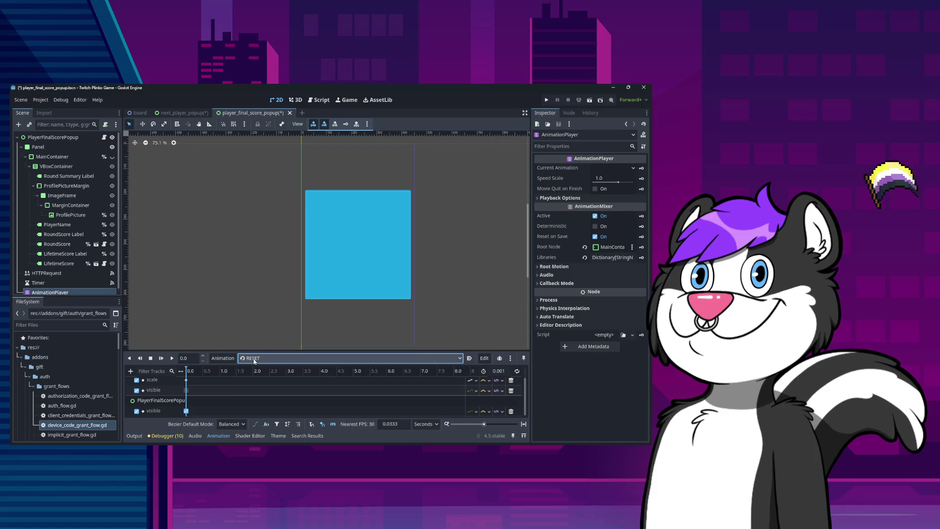
left_click(254, 360)
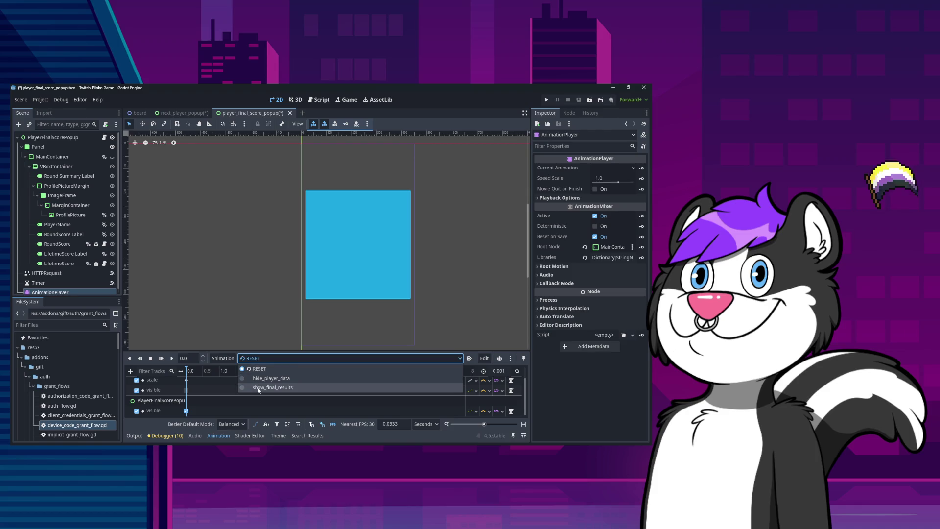
left_click(259, 378)
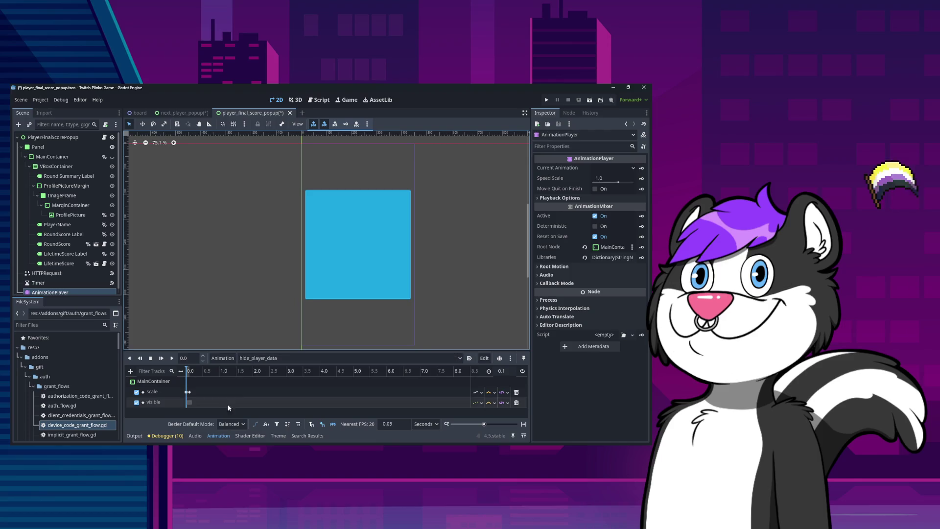
left_click(268, 358)
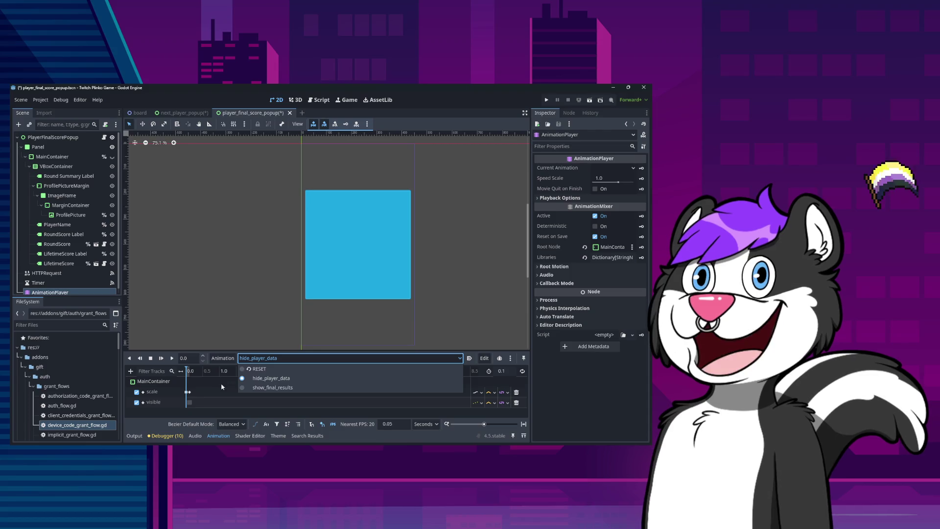
left_click(223, 358)
left_click(222, 358)
left_click(230, 439)
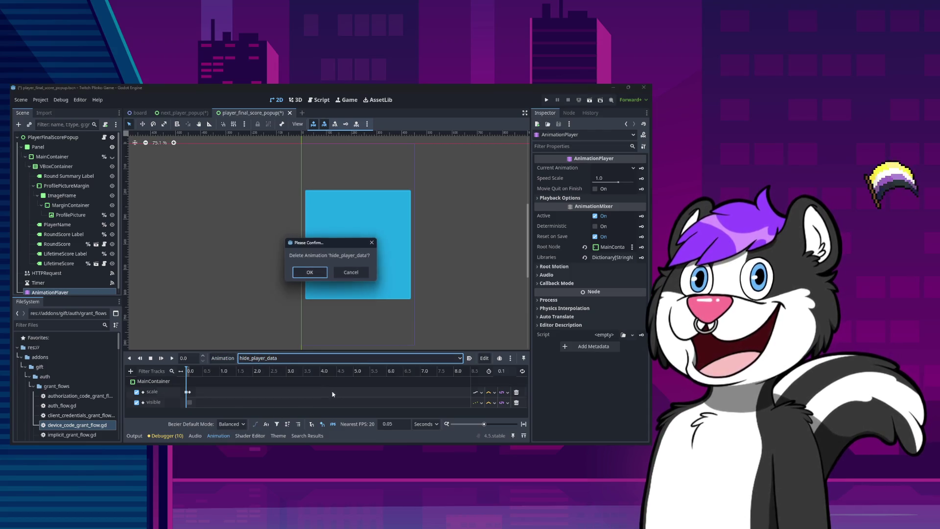
key("Return")
Step: Switch back to show_final_results, zoom the timeline in, and start editing its 0.1 length
left_click(241, 358)
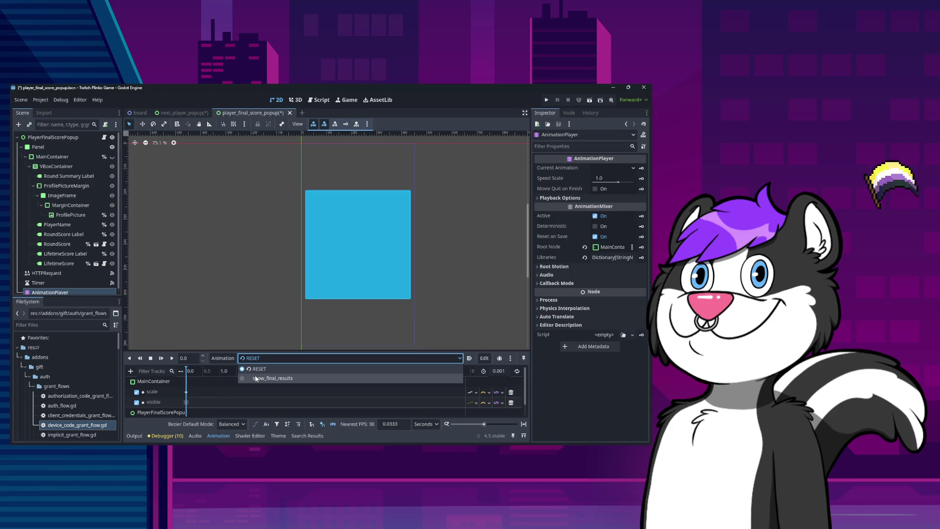
left_click(258, 378)
scroll(195, 392, "down", 3)
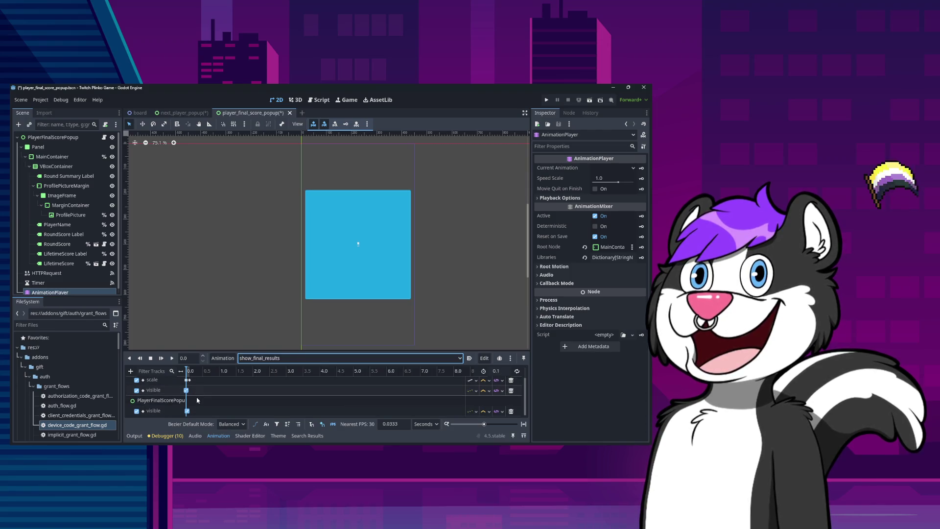
left_click(484, 424)
left_click_drag(484, 424, 489, 426)
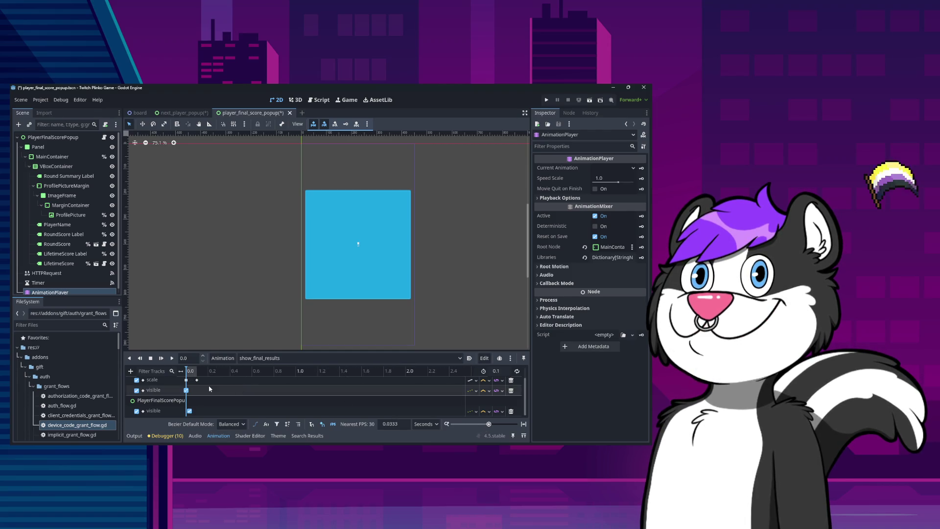
scroll(418, 387, "up", 2)
left_click(501, 371)
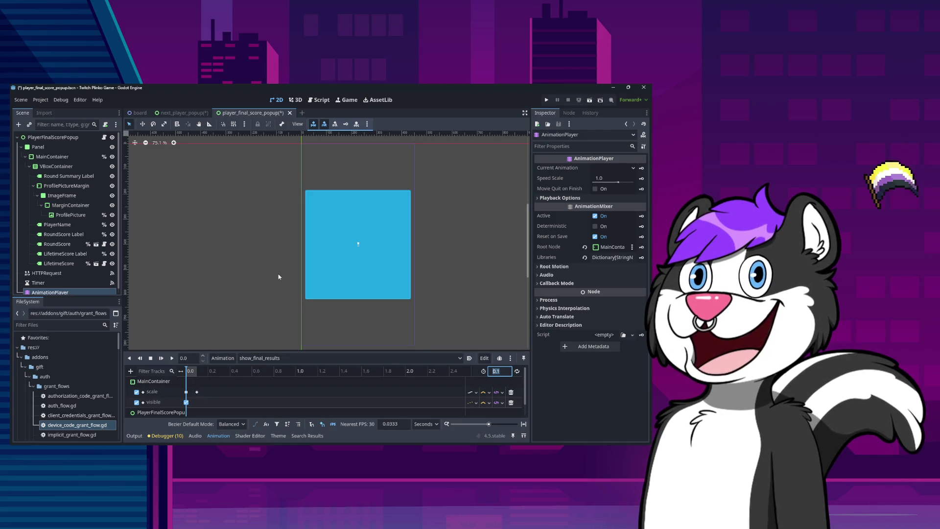
left_click(184, 113)
left_click(138, 113)
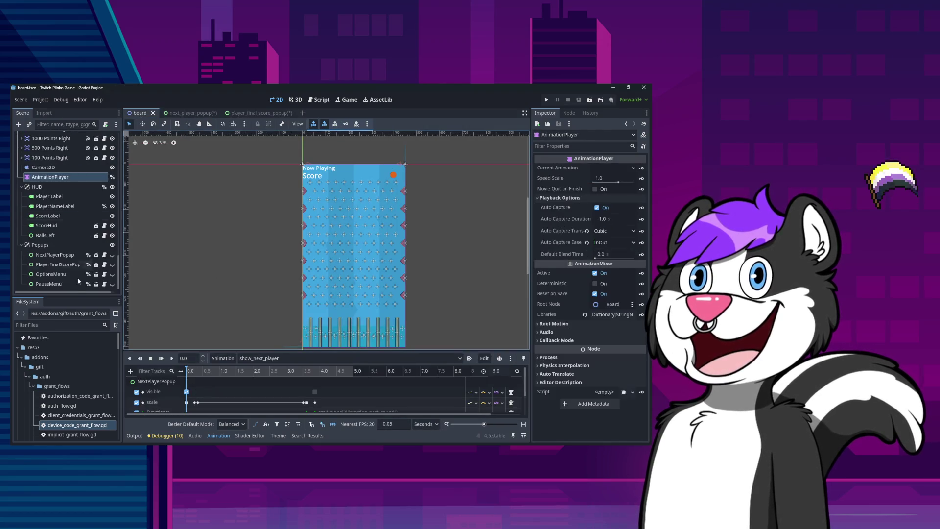
left_click(198, 401)
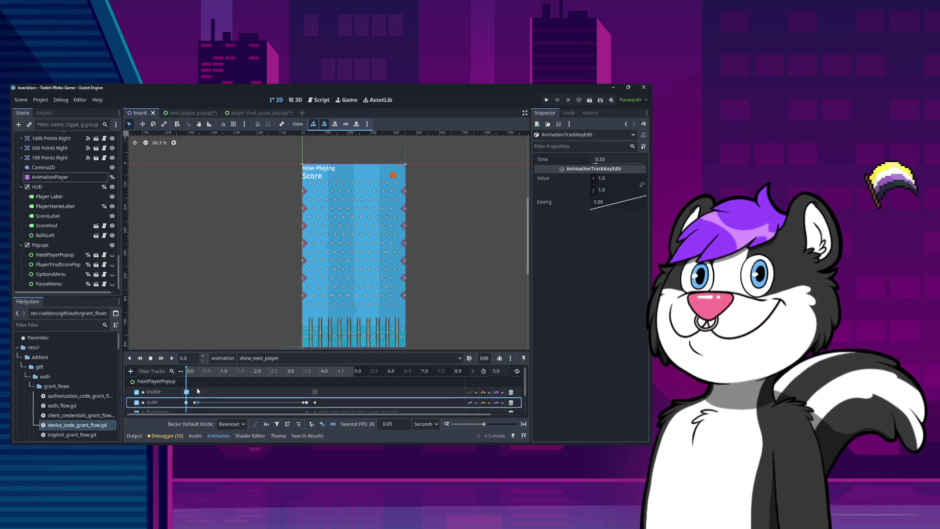
left_click(197, 372)
left_click_drag(197, 375, 199, 375)
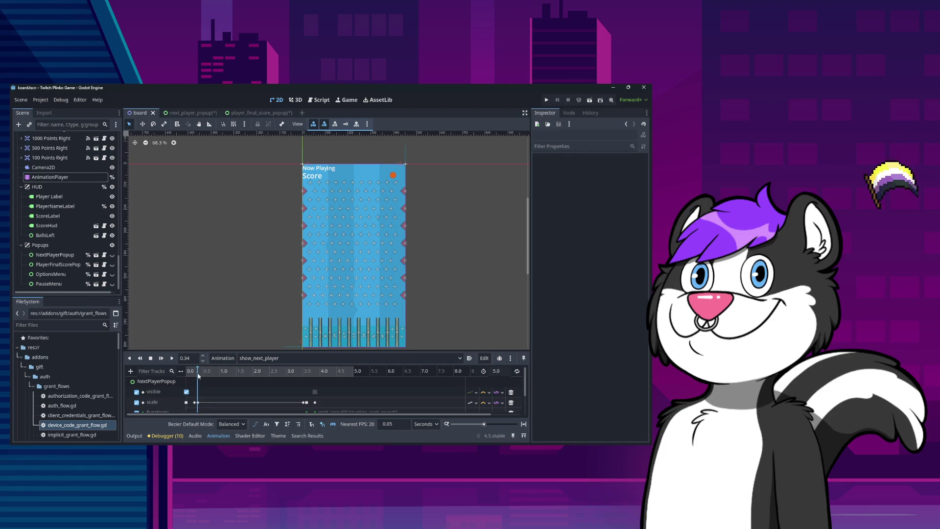
left_click(198, 401)
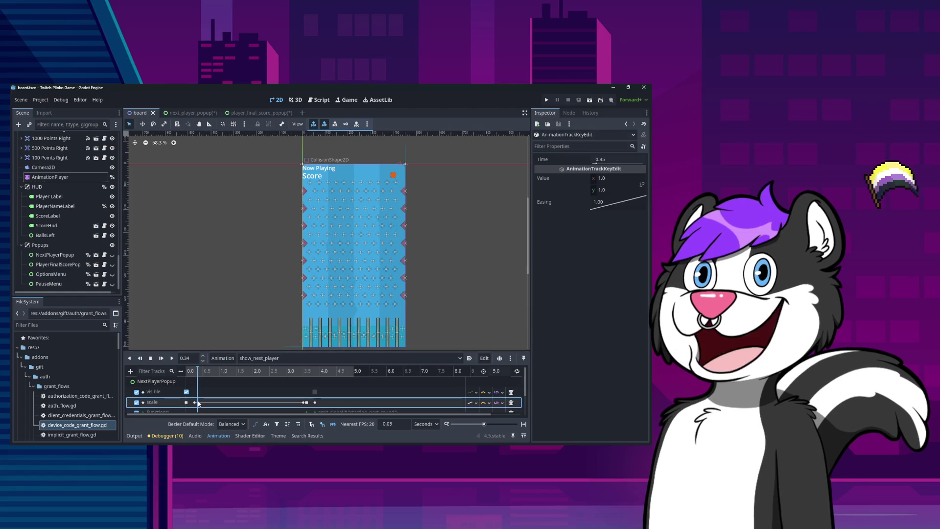
Step: Back in the popup scene, add a scale key and extend the animation length to 0.35
left_click(260, 112)
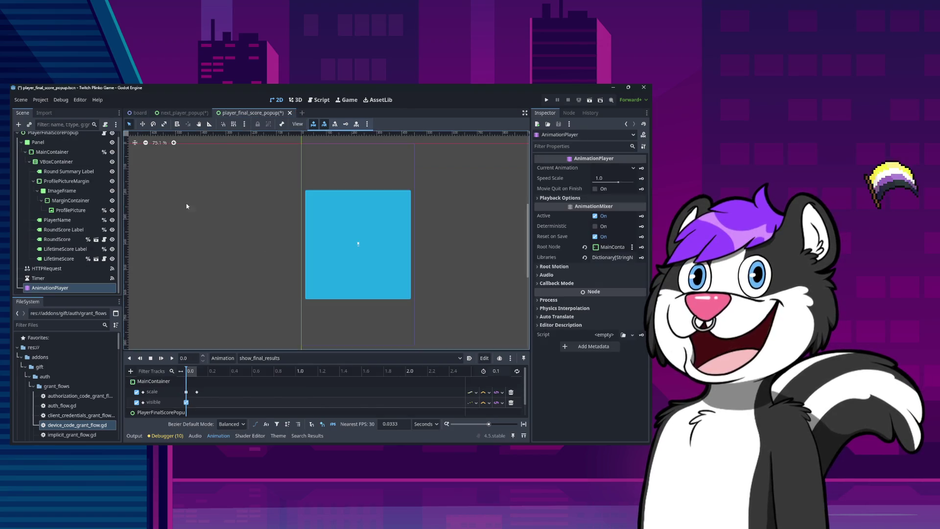
double_click(196, 391)
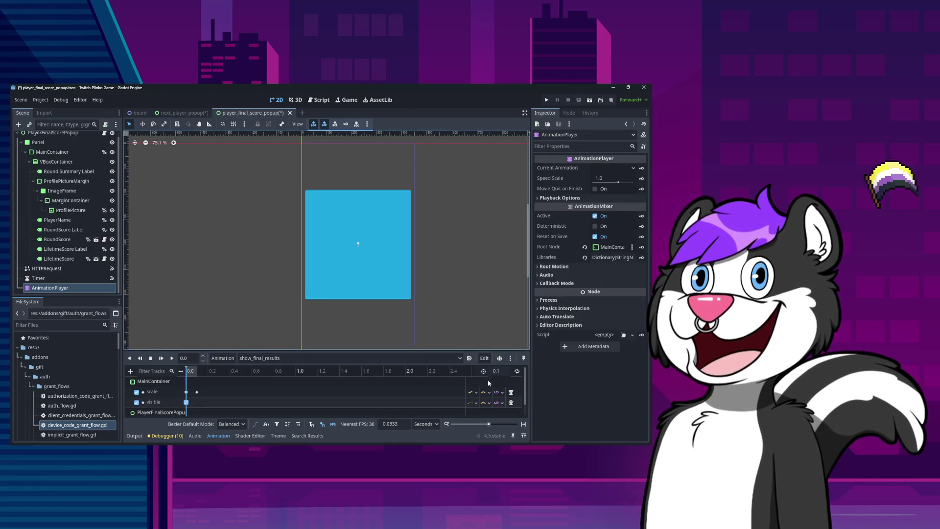
left_click(503, 371)
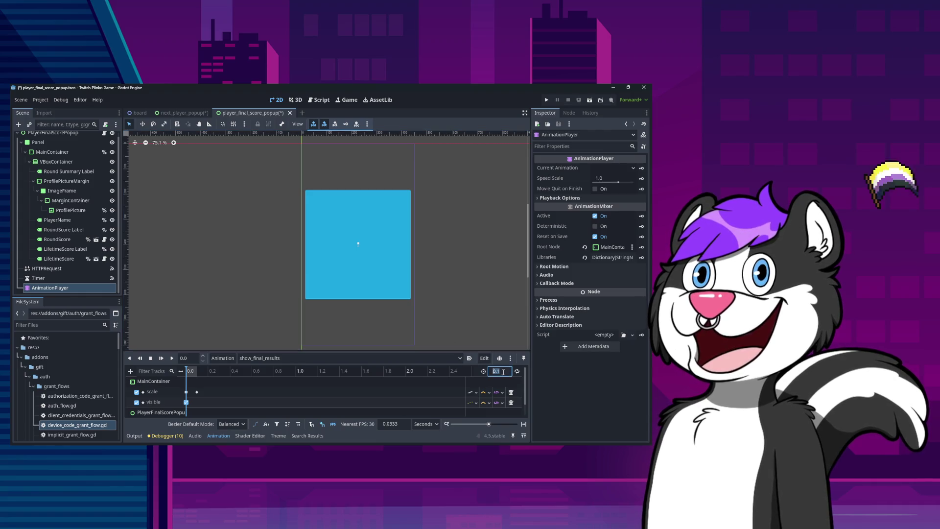
key("End")
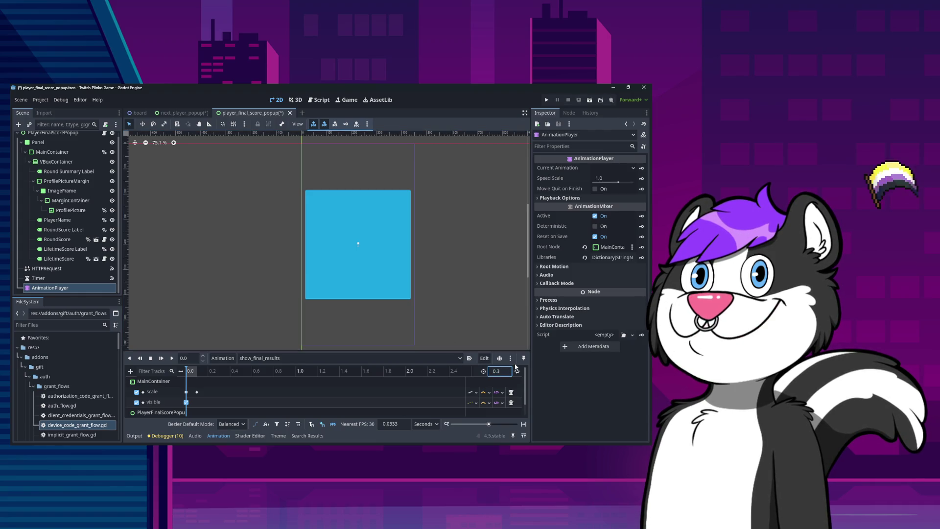
type("5")
key("Return")
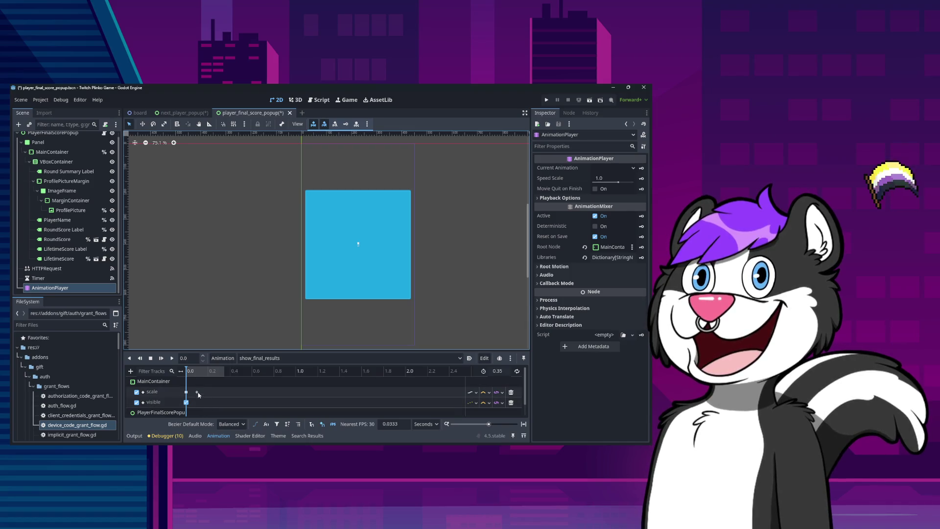
Step: Set the snap step to 0.05 and move the later scale key to 0.25 s
left_click(197, 393)
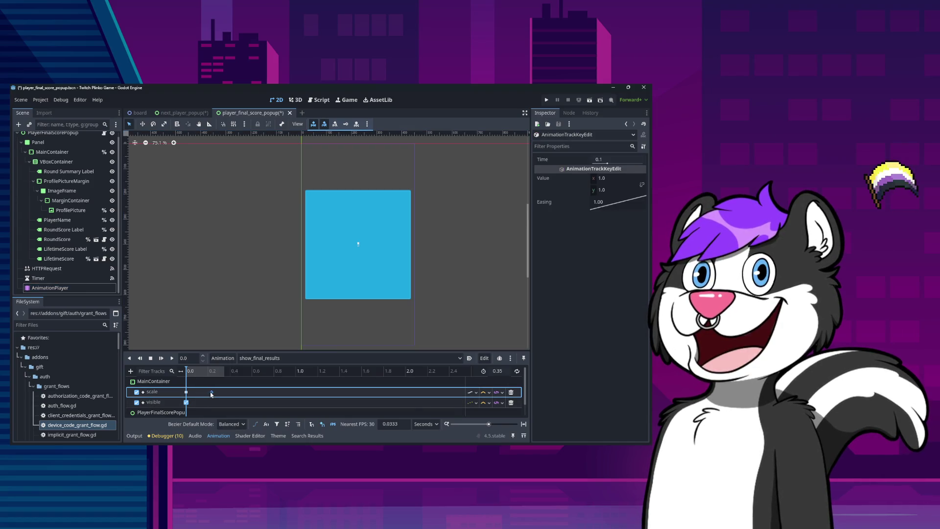
left_click_drag(211, 394, 212, 392)
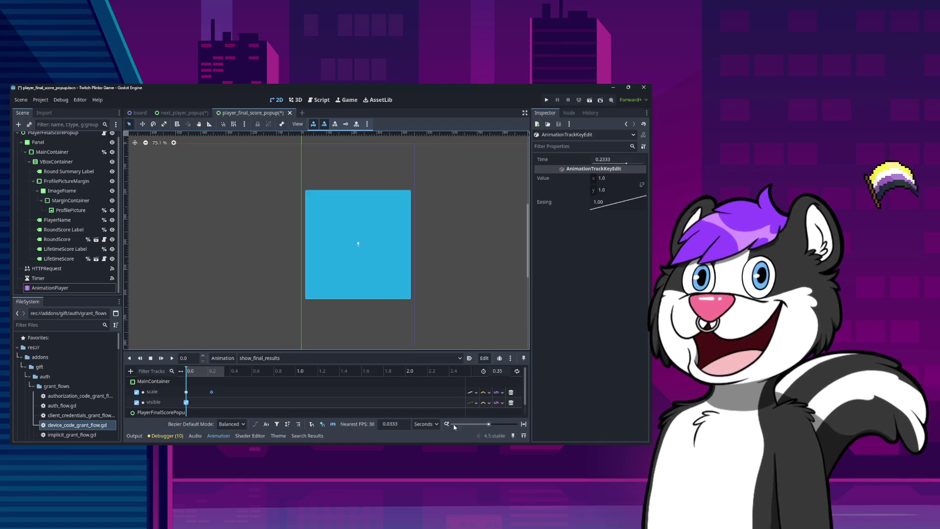
left_click(409, 423)
type("0.05")
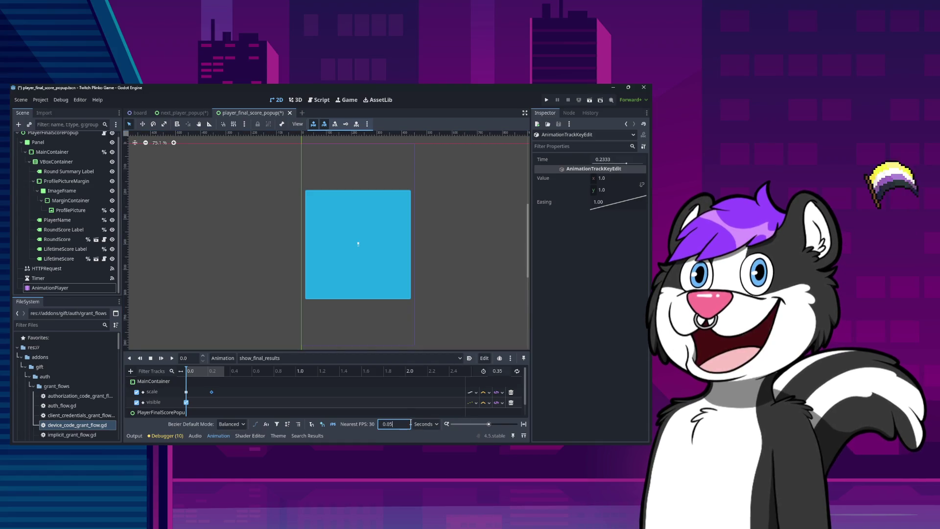
left_click_drag(212, 391, 208, 391)
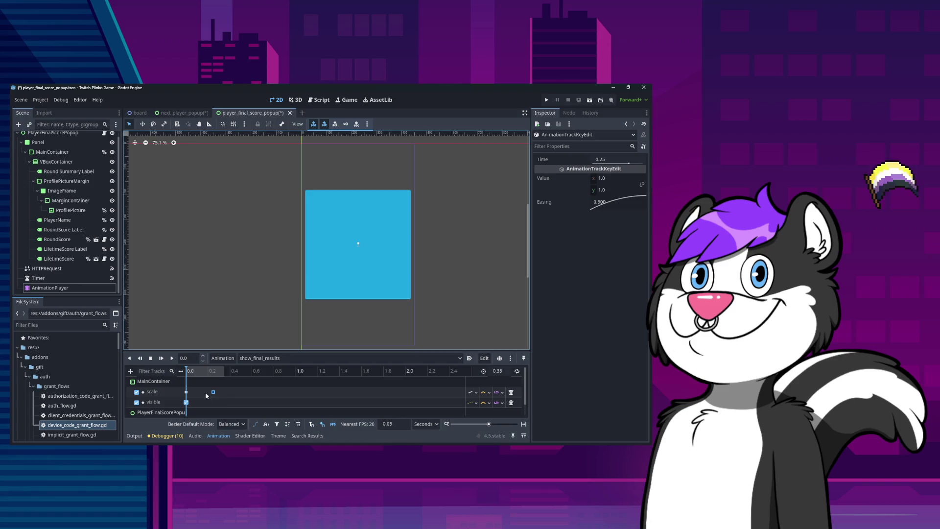
Step: Make the key's easing Linear and undo accidentally pushing the starting scale key before zero
right_click(618, 203)
left_click(626, 211)
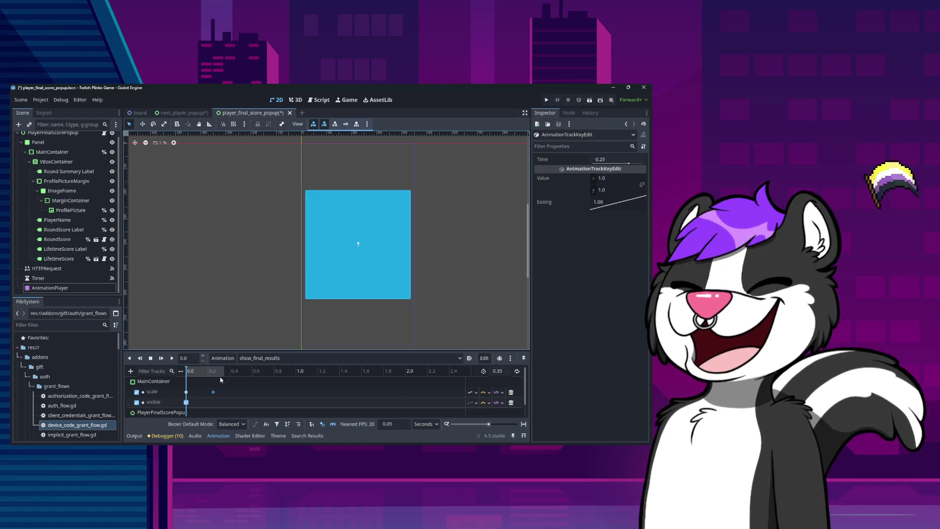
right_click(186, 392)
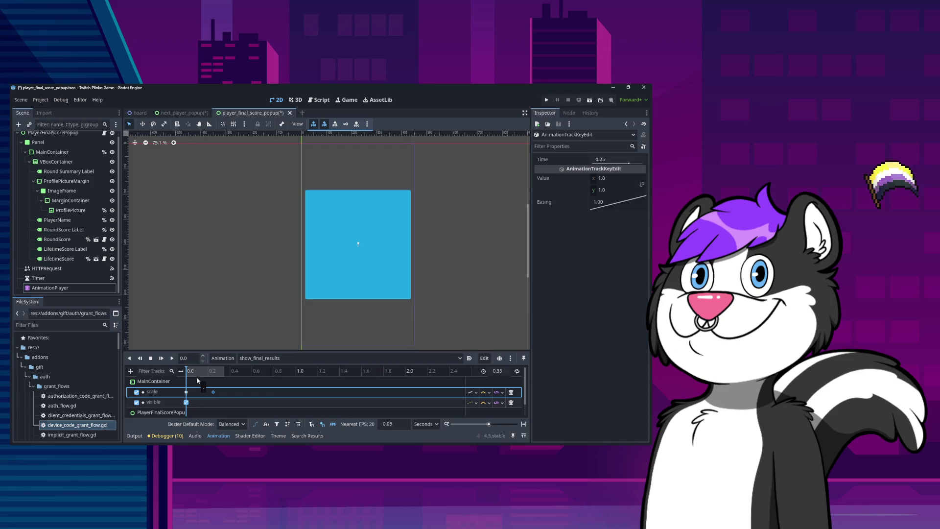
left_click(198, 380)
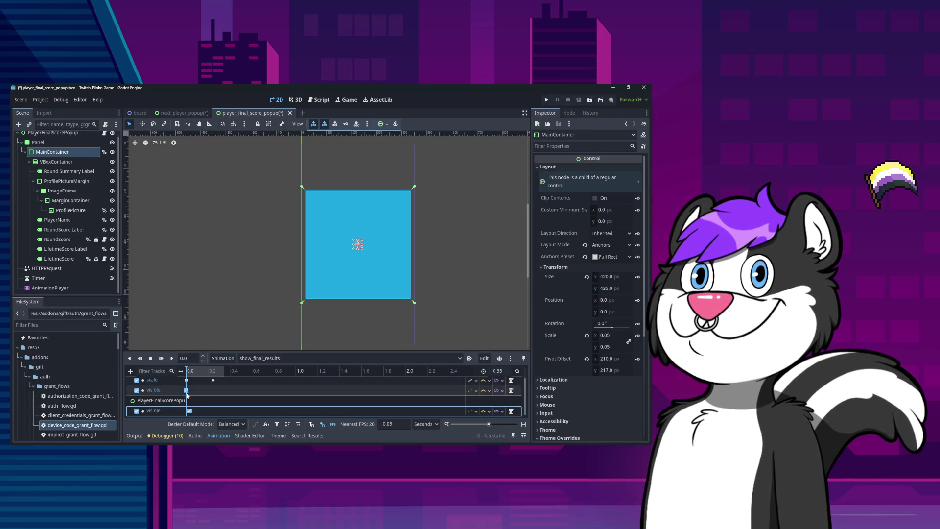
left_click(186, 379)
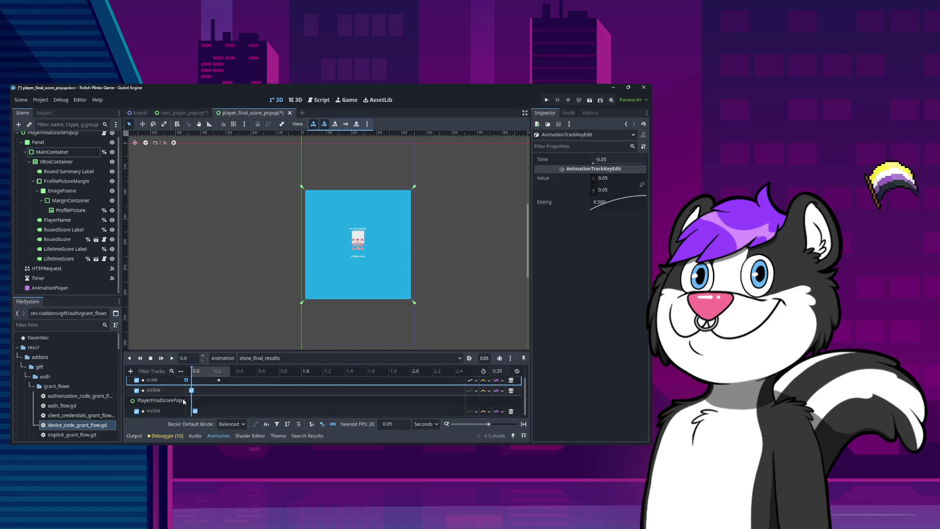
key("ctrl+z")
scroll(183, 403, "up", 1)
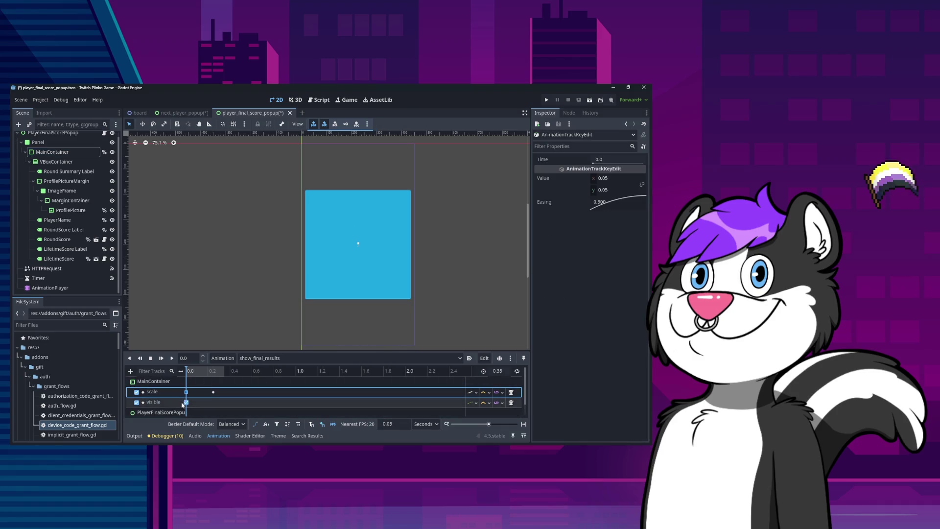
Step: Delete the 0.25 s scale key and select the PlayerFinalScorePopup node
right_click(213, 392)
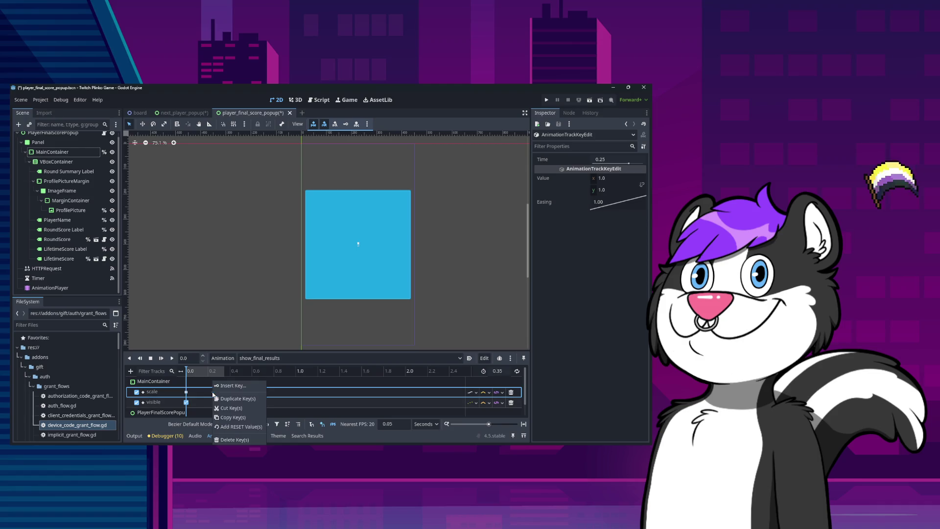
left_click(229, 439)
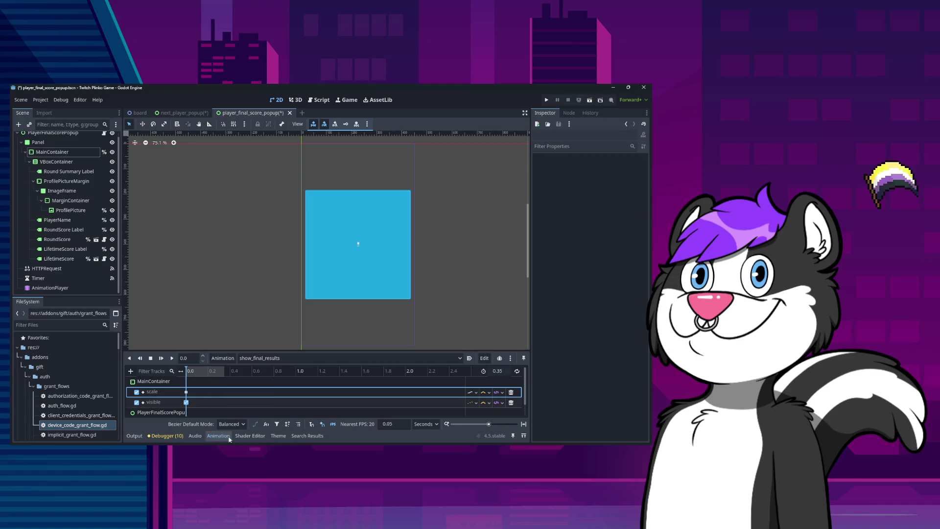
scroll(201, 401, "down", 1)
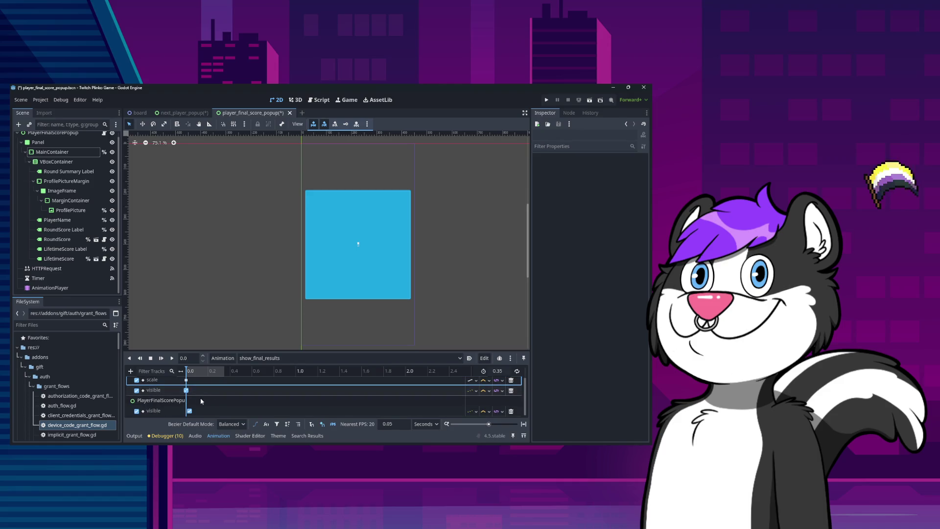
left_click(167, 400)
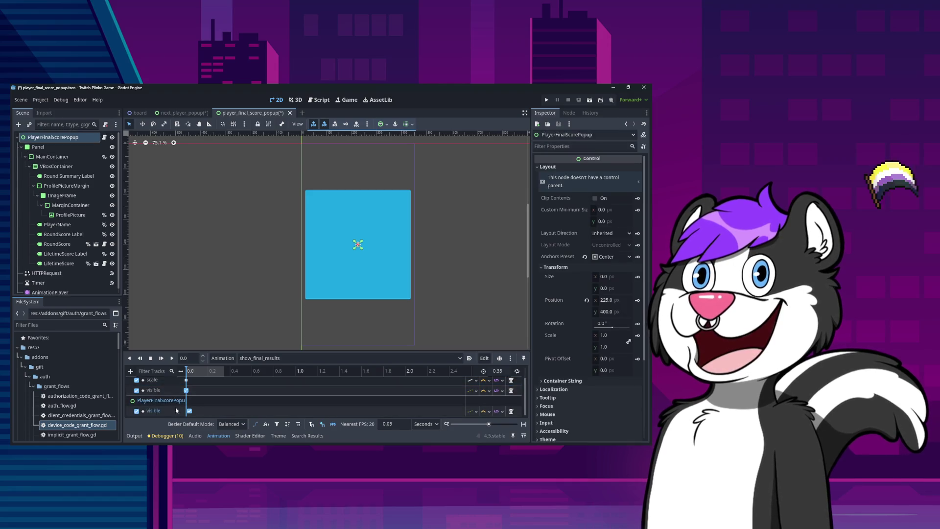
Step: Add a scale property track for the PlayerFinalScorePopup root node below its visible track
left_click(131, 371)
left_click(152, 382)
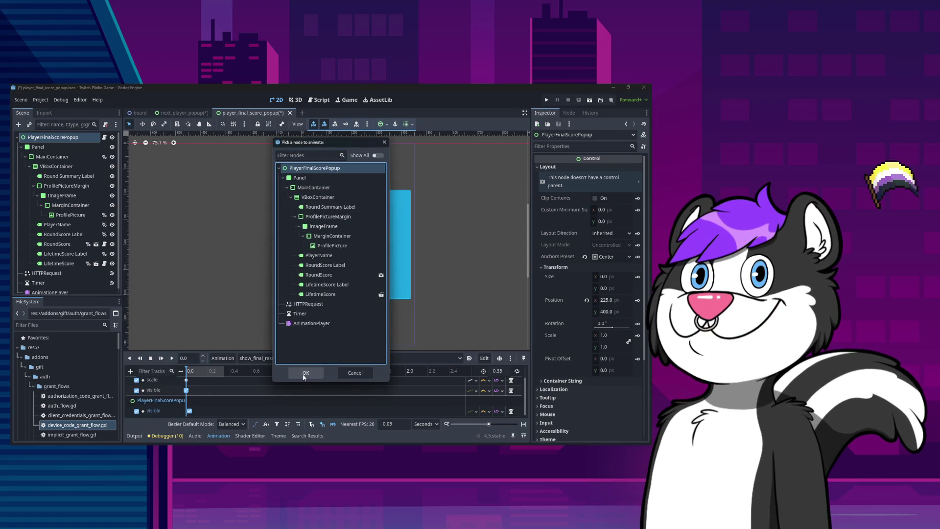
left_click(305, 373)
type("sv")
key("BackSpace")
key("BackSpace")
type("visible")
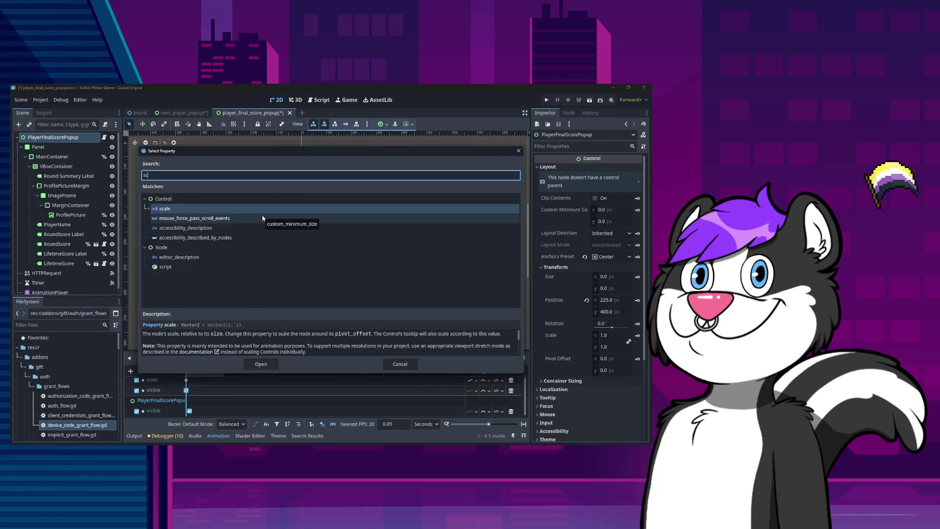
double_click(246, 210)
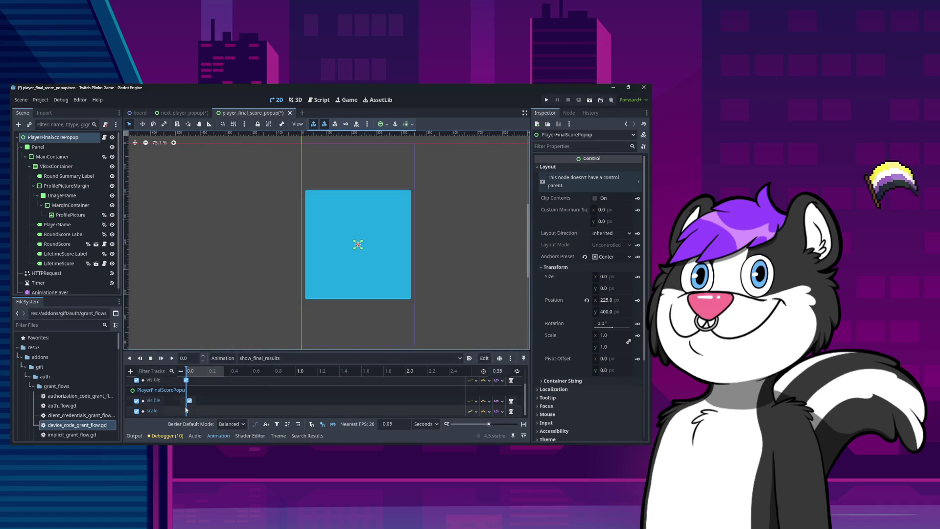
left_click(189, 401)
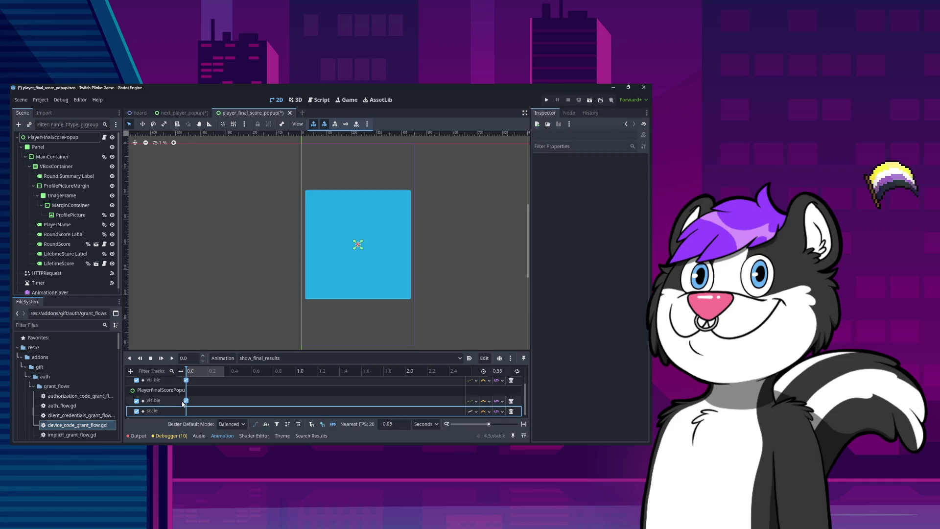
left_click(181, 411)
scroll(181, 391, "up", 1)
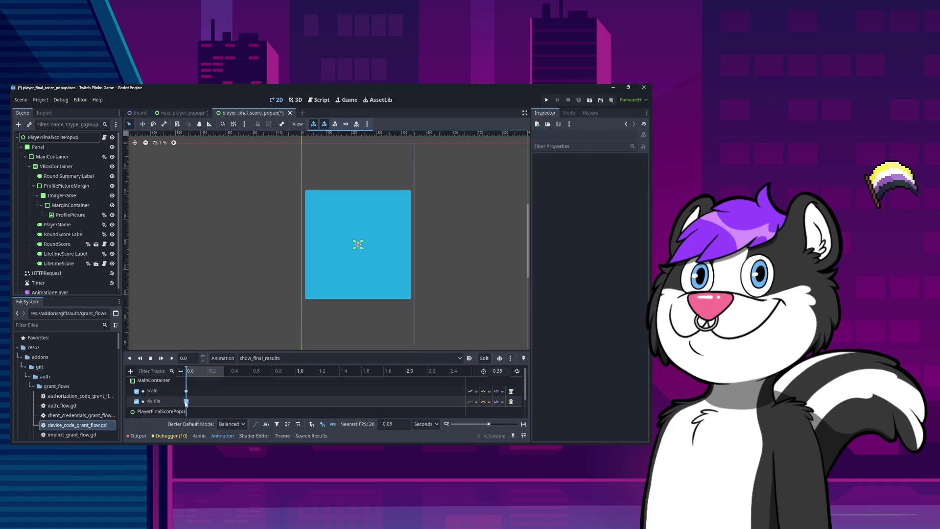
Step: Insert a second popup scale key at 0.3 s and review the keys at 0.2 and 0.3
mouse_move(186, 401)
left_mouse_down()
mouse_move(208, 404)
mouse_move(208, 392)
left_mouse_up()
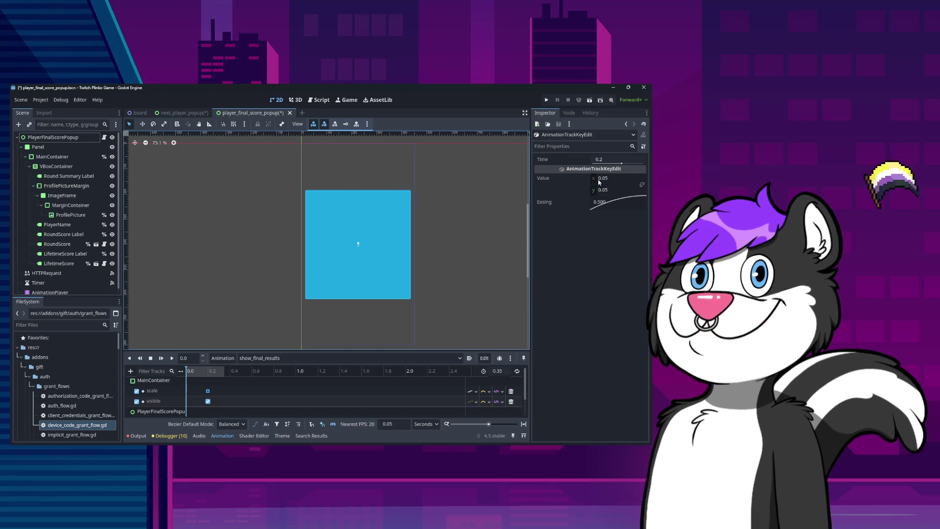
right_click(223, 391)
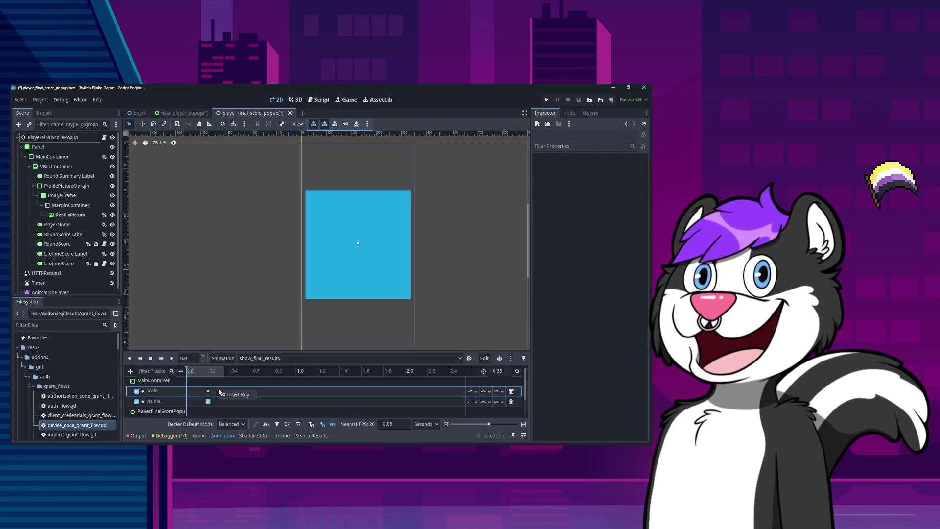
left_click(230, 397)
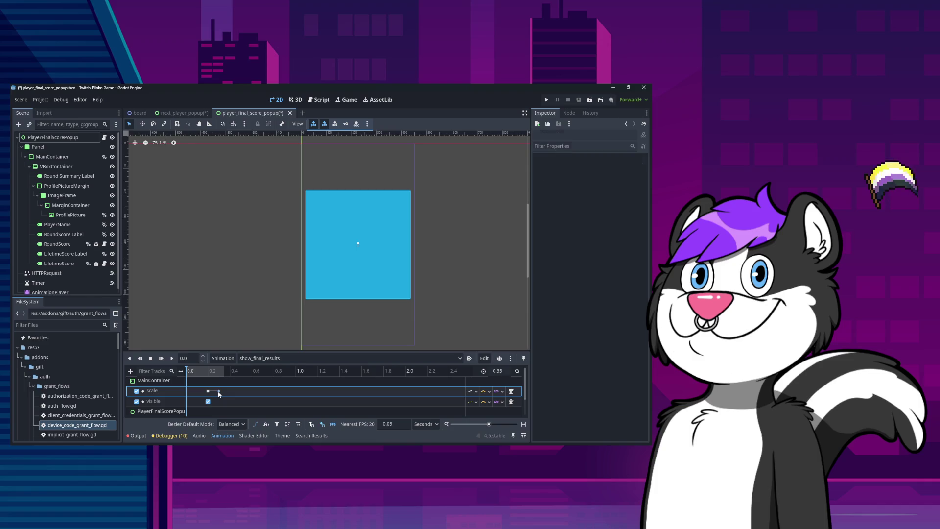
left_click(219, 391)
left_click(613, 158)
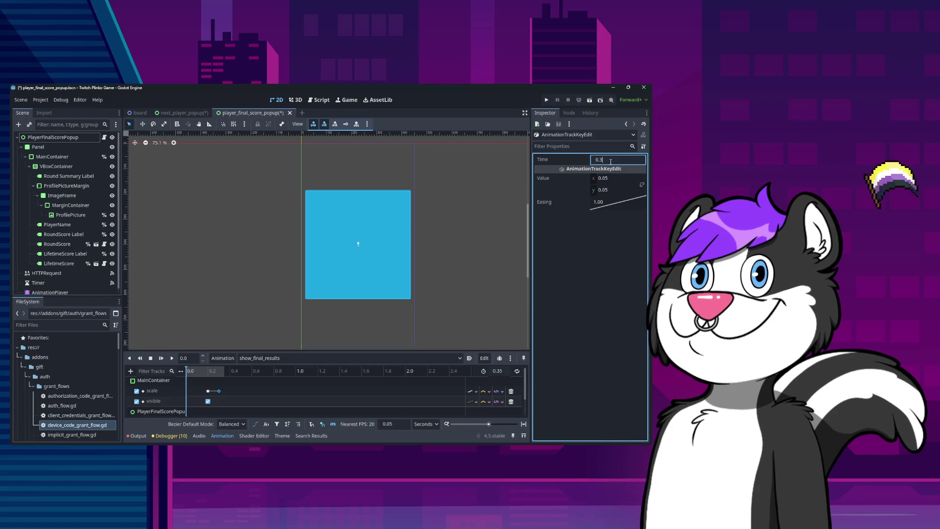
left_click(208, 391)
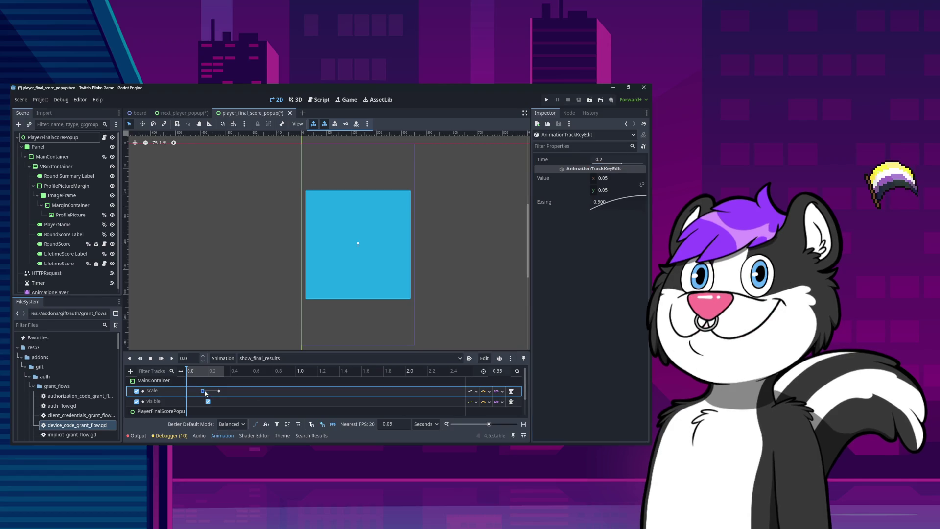
left_click(208, 401)
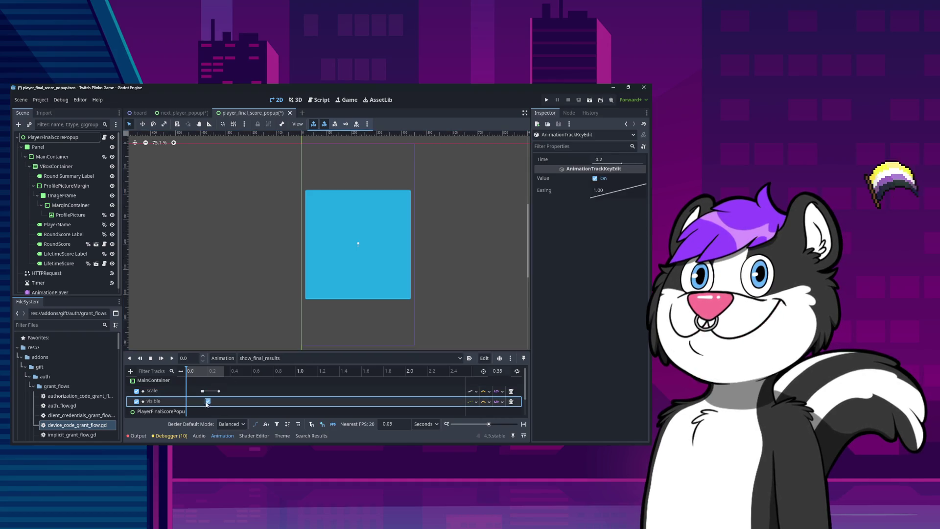
left_click(219, 390)
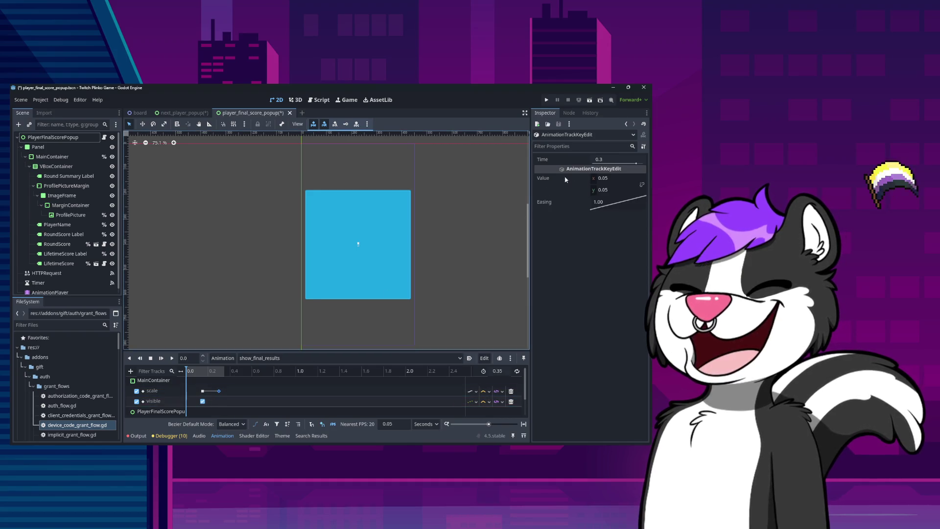
left_click(611, 160)
Step: Set the 0.3 s key's scale to 1.0, save the popup scene, and return to the board
left_click(617, 178)
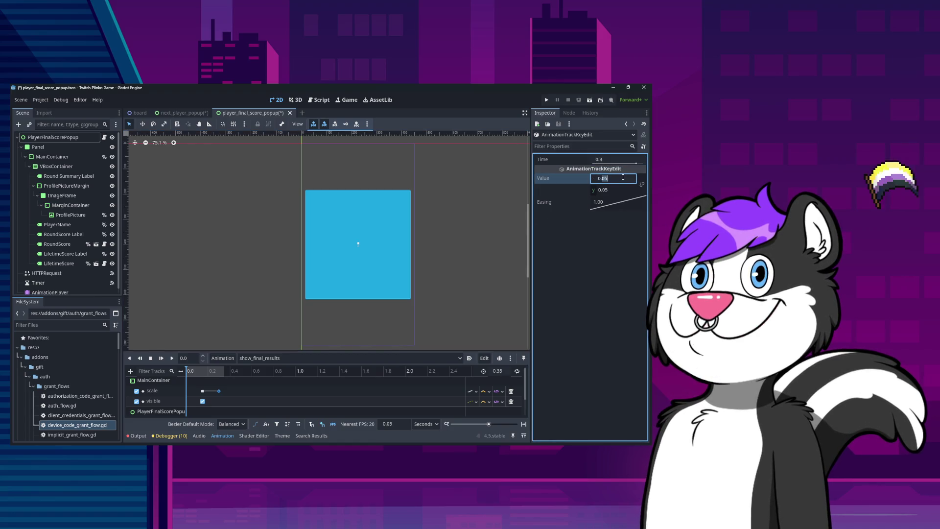
type("0.")
key("BackSpace")
key("BackSpace")
type("1")
key("Tab")
type("-0.61")
key("BackSpace")
key("BackSpace")
type("73")
double_click(622, 189)
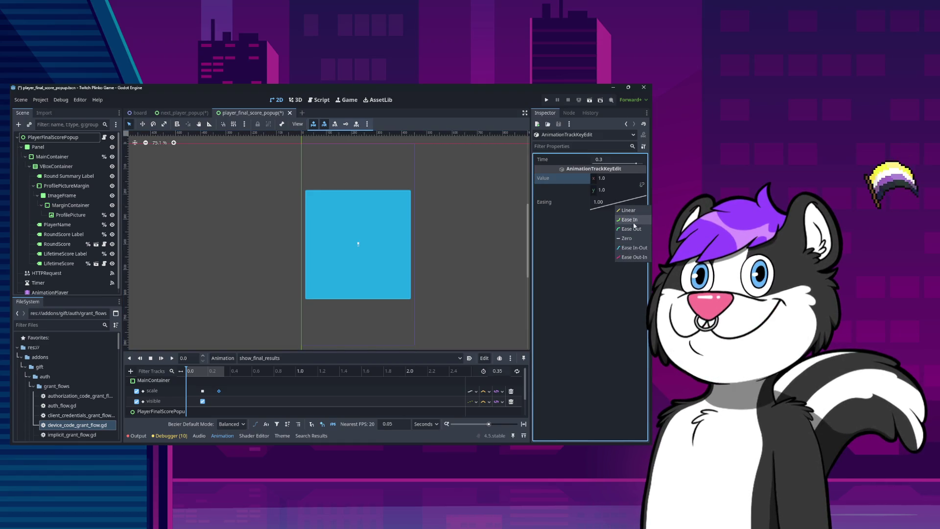
key("ctrl+s")
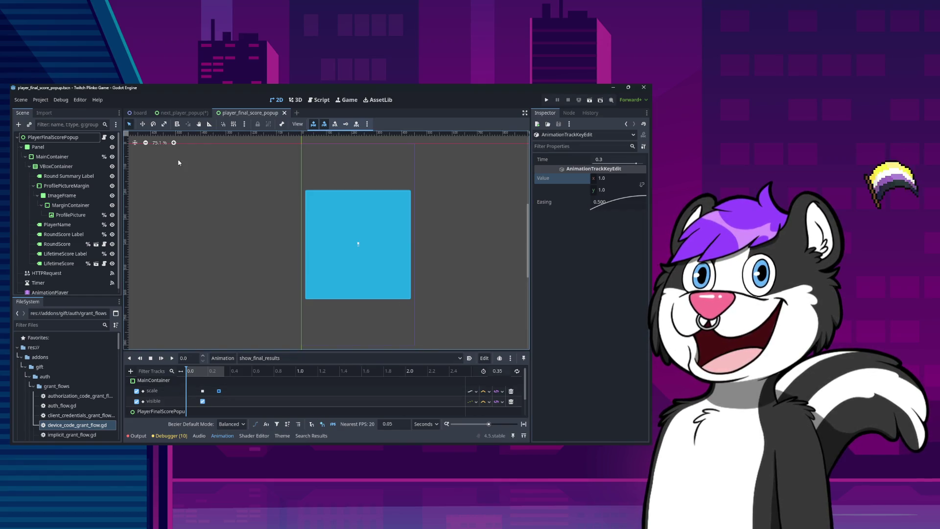
left_click(139, 112)
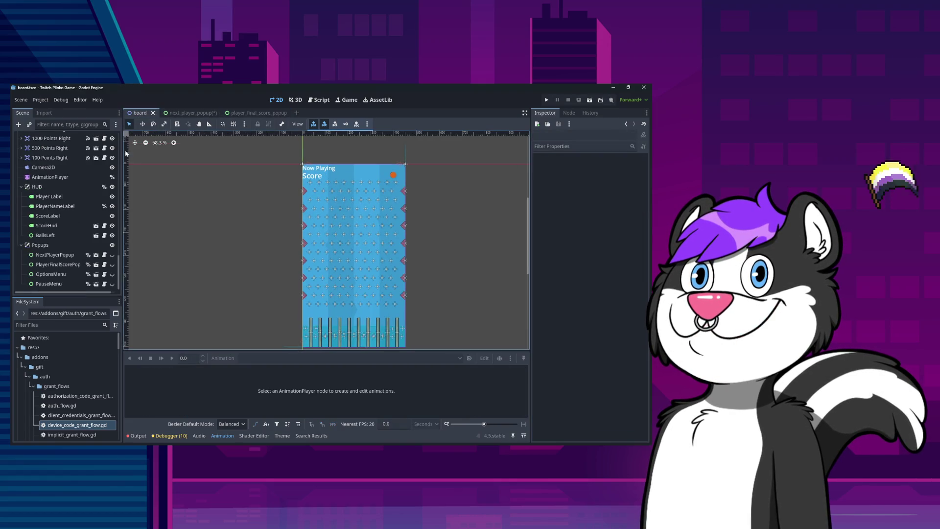
Step: Compare the board and next_player_popup AnimationPlayers, then reopen the popup's show_final_results tracks
left_click(56, 178)
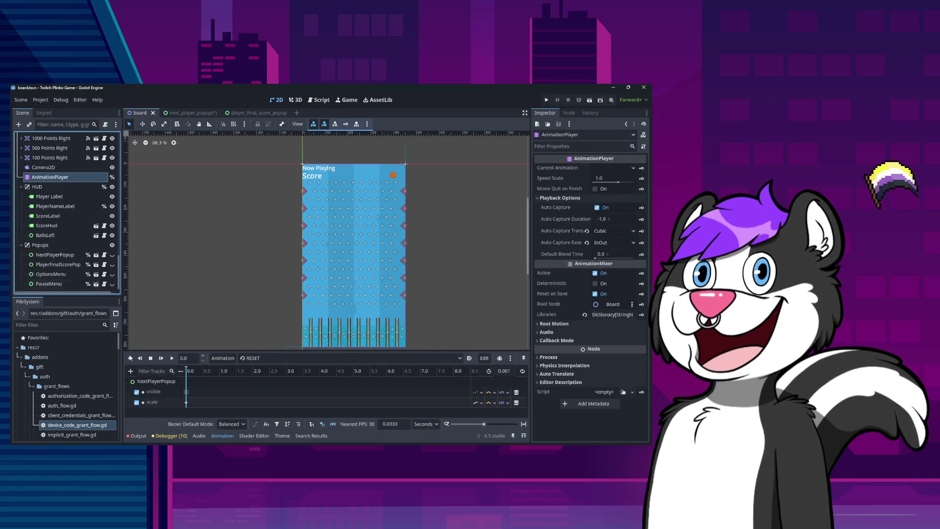
left_click(189, 113)
left_click(32, 236)
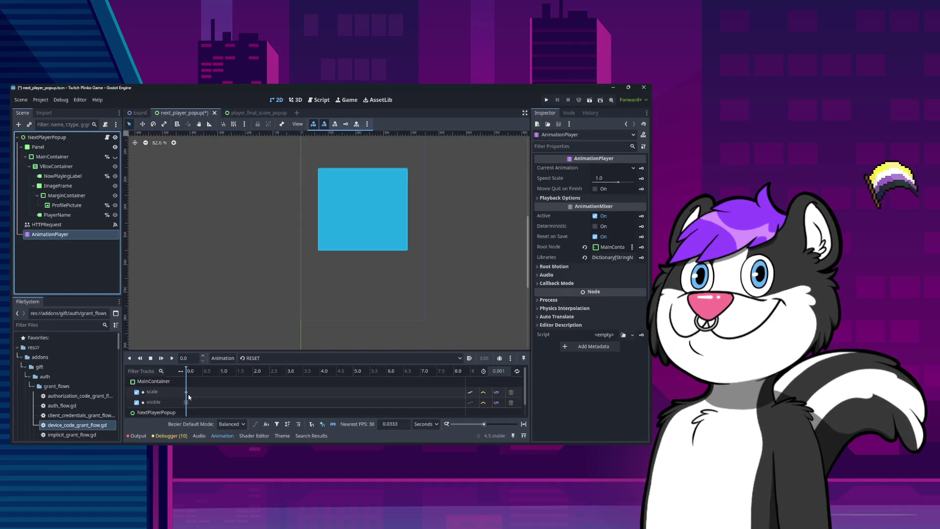
left_click(252, 357)
left_click(252, 377)
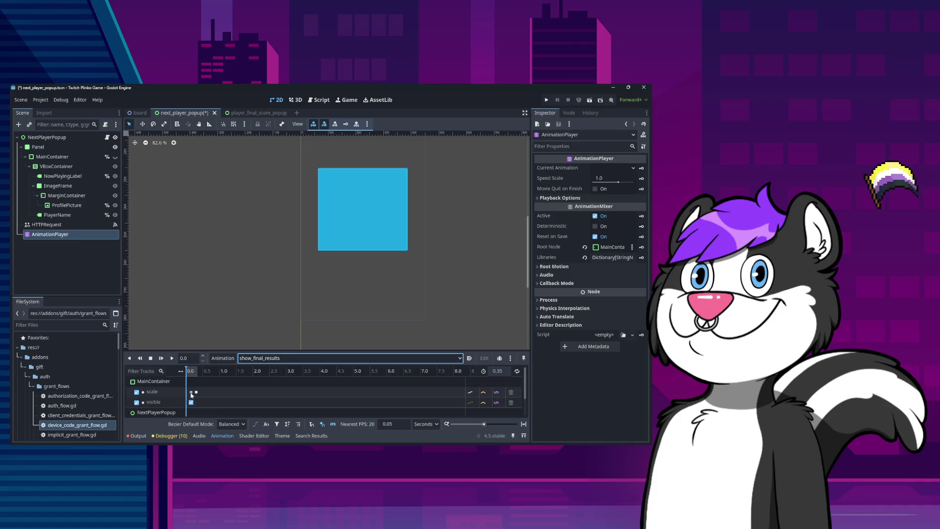
left_click(191, 392)
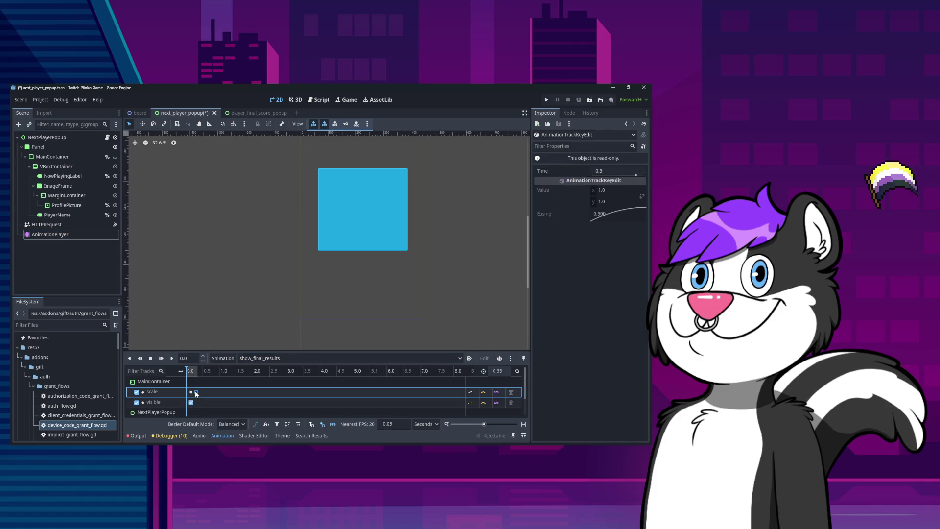
left_click(250, 113)
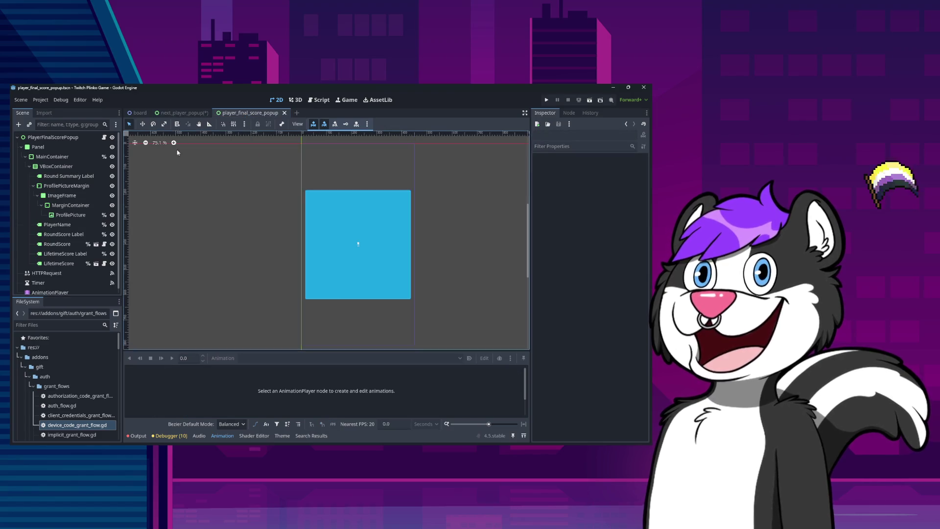
scroll(64, 245, "down", 1)
left_click(50, 288)
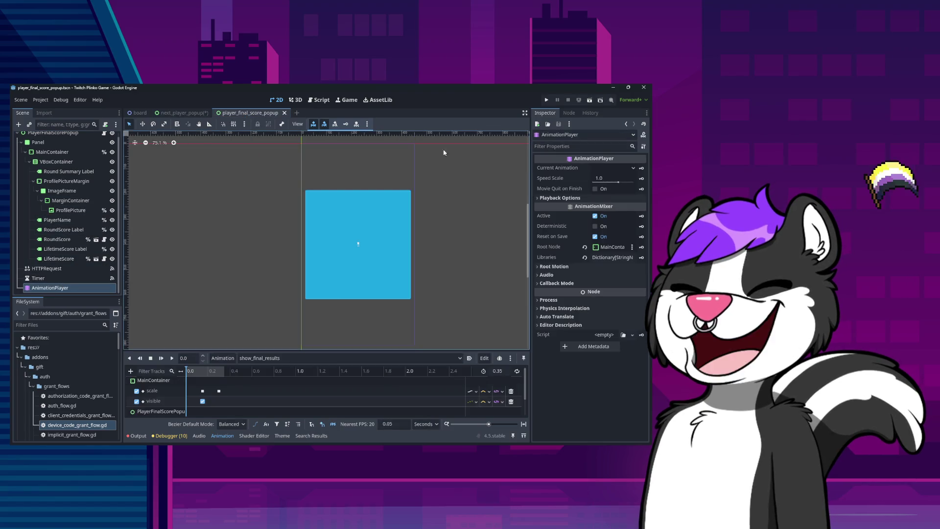
Step: Inspect the existing scale and visibility keyframes in show_final_results
left_click(202, 391)
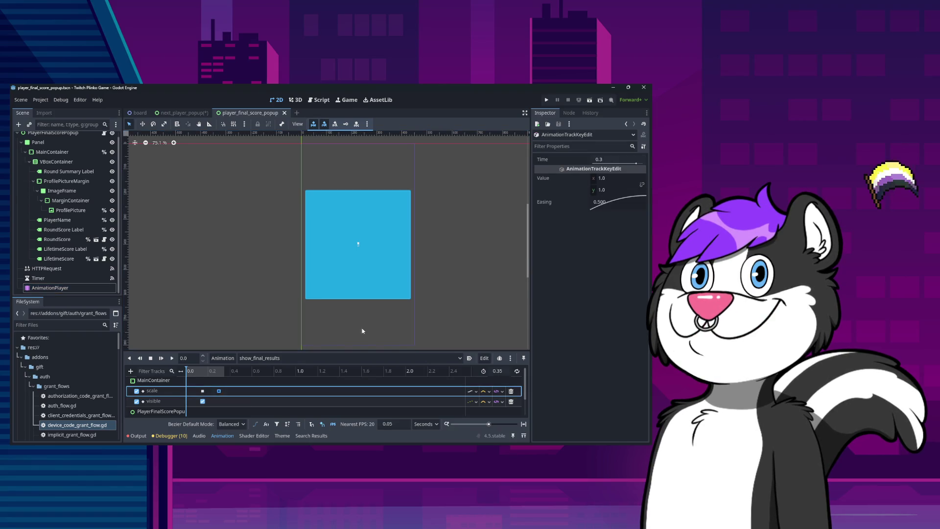
right_click(246, 251)
key("Escape")
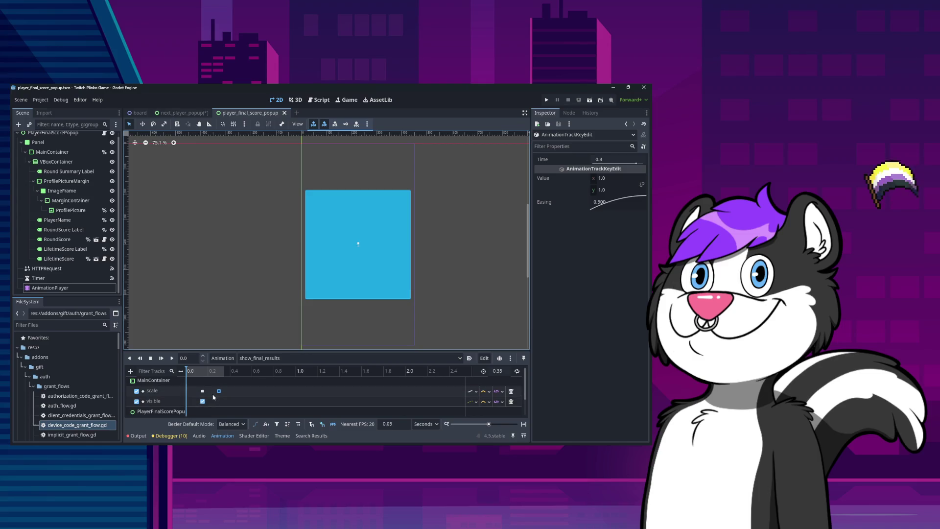
scroll(206, 397, "down", 2)
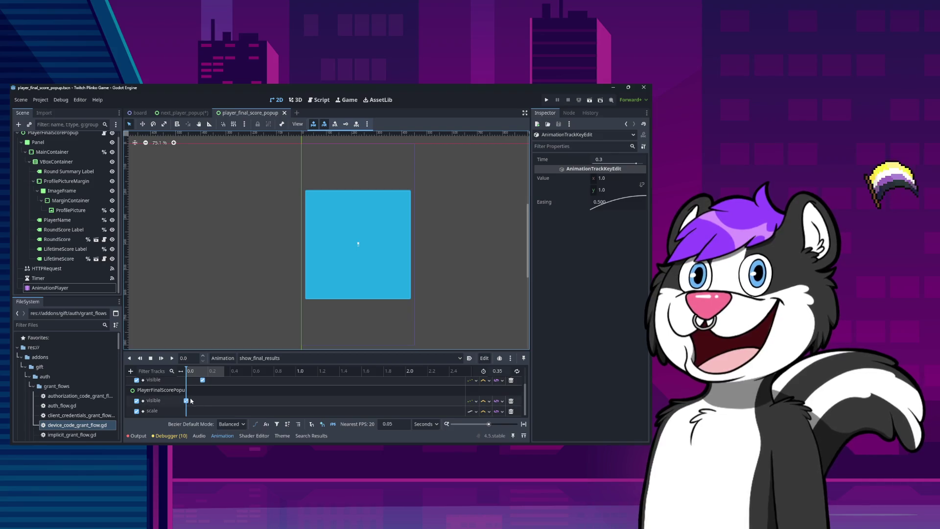
left_click(186, 400)
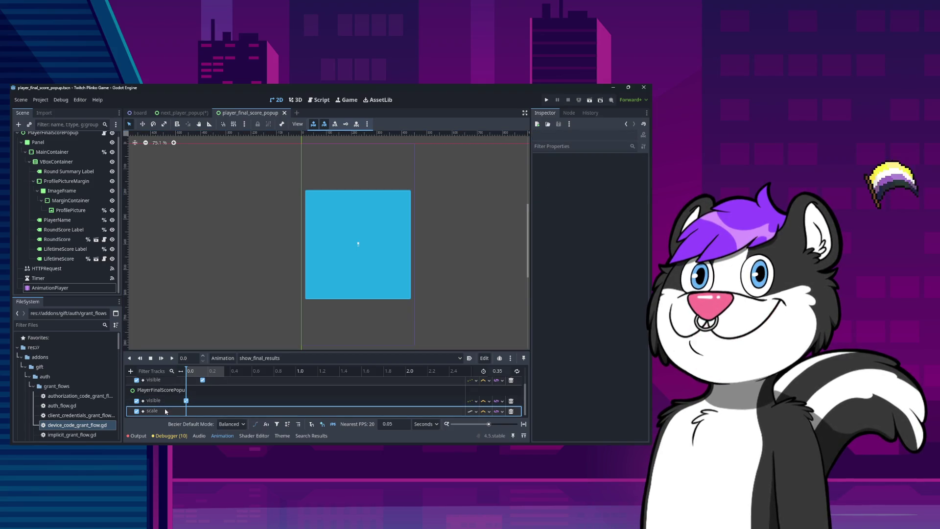
left_click(186, 413)
Step: Add a property track and insert a scale key at 0.0 with value 1.0 × 1.0
left_click(131, 371)
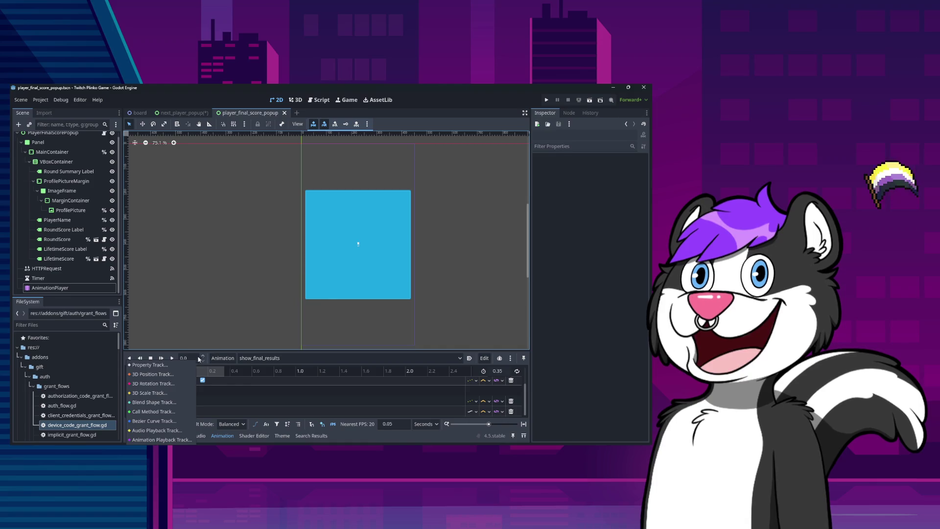
left_click(149, 364)
left_click(328, 198)
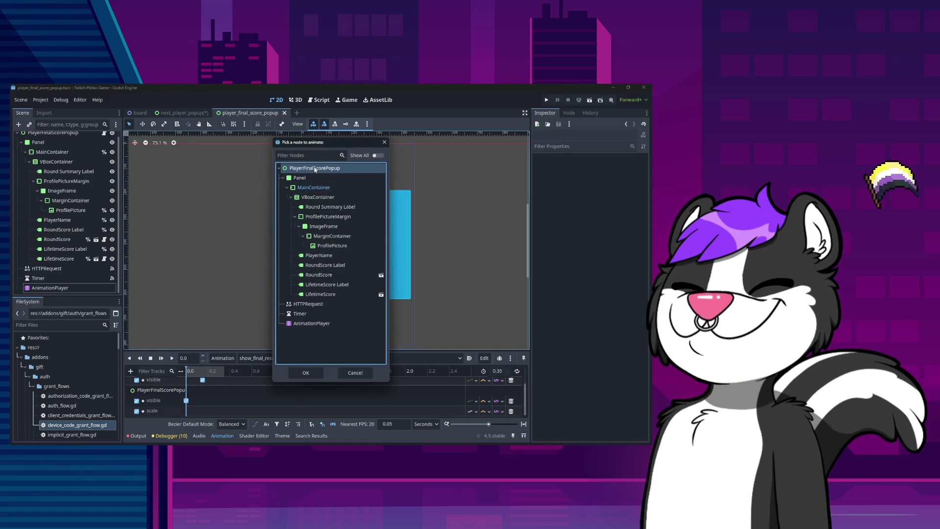
left_click(307, 372)
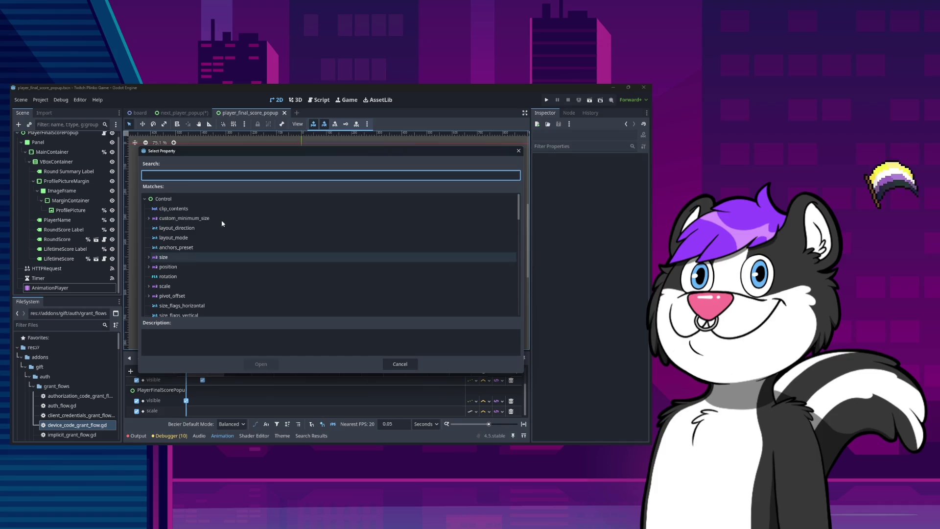
left_click(400, 364)
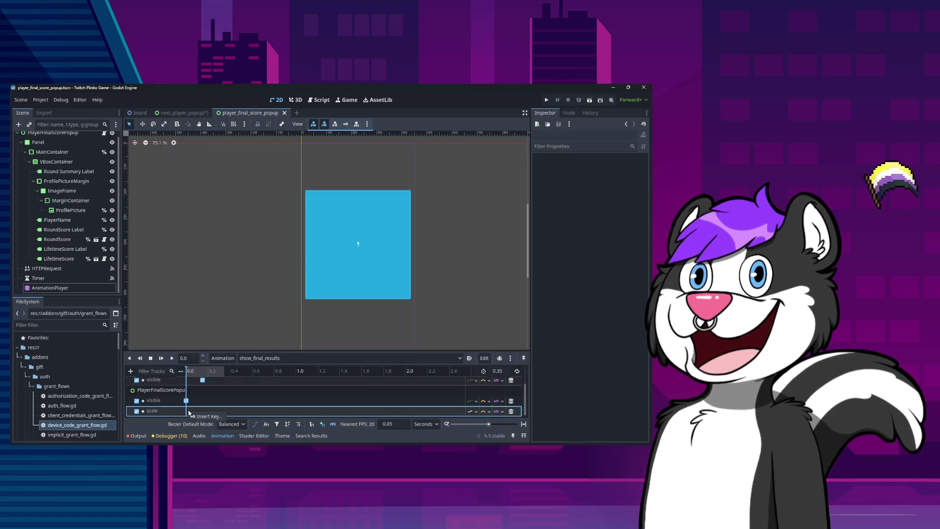
left_click(217, 409)
left_click(186, 410)
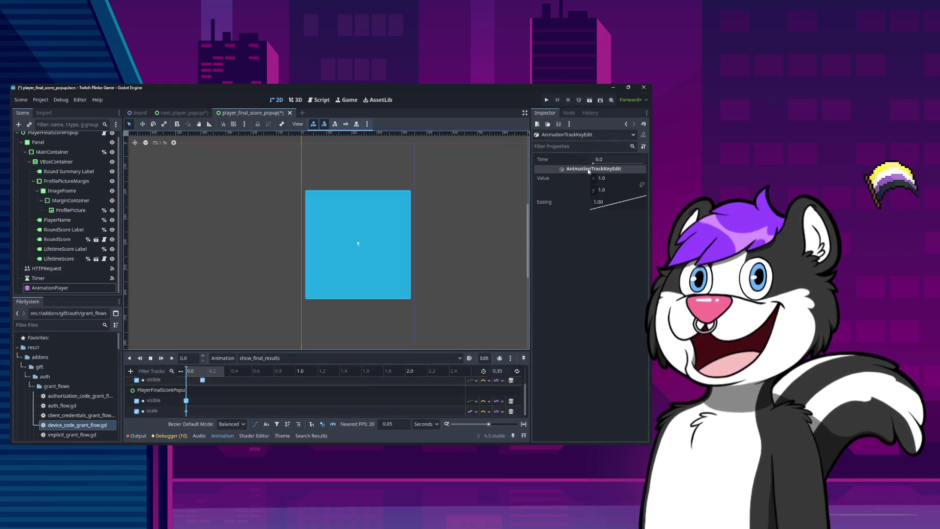
Step: Set the 0.0 s scale key to 0.1 × 0.1 with Ease Out easing
left_click(609, 158)
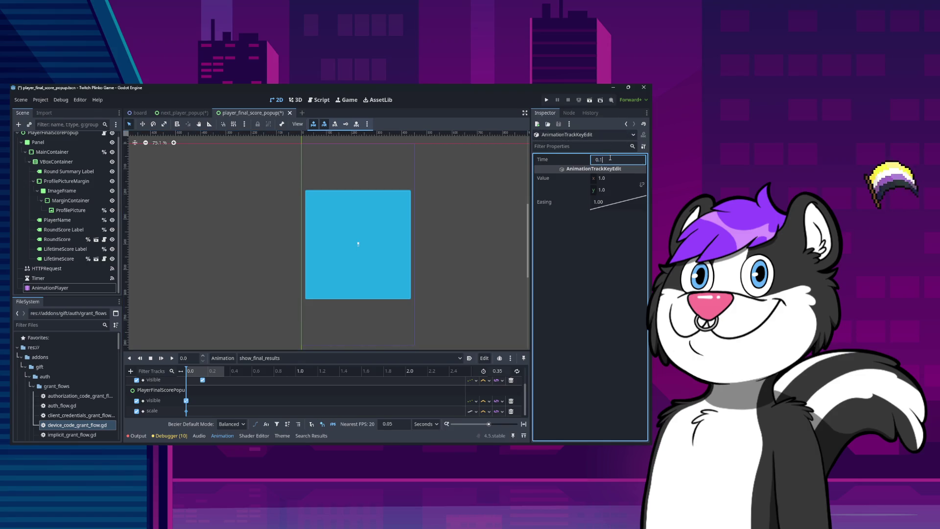
left_click(613, 179)
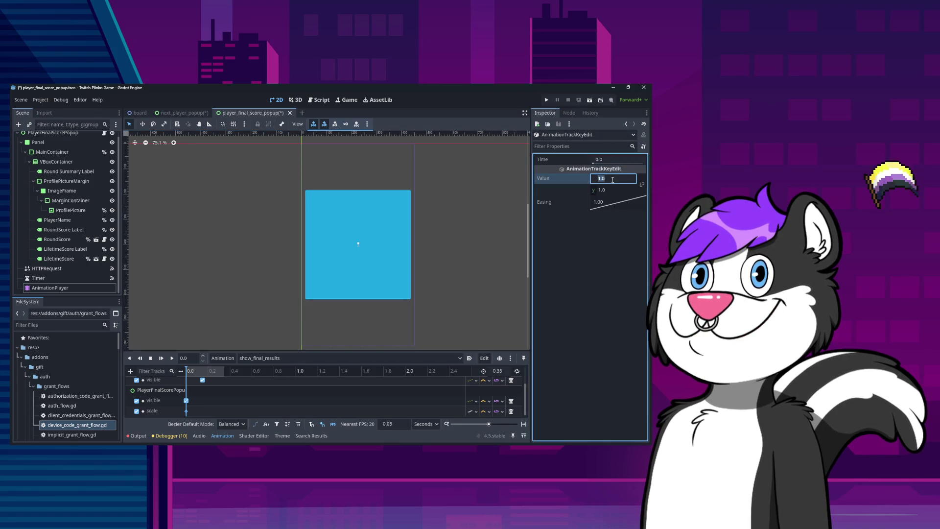
type("0.1")
key("Tab")
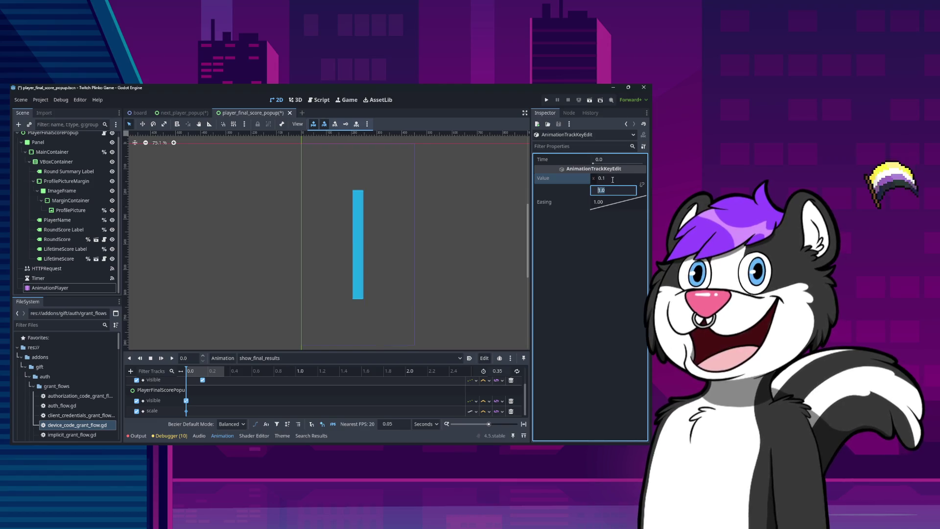
type("0.1")
key("Return")
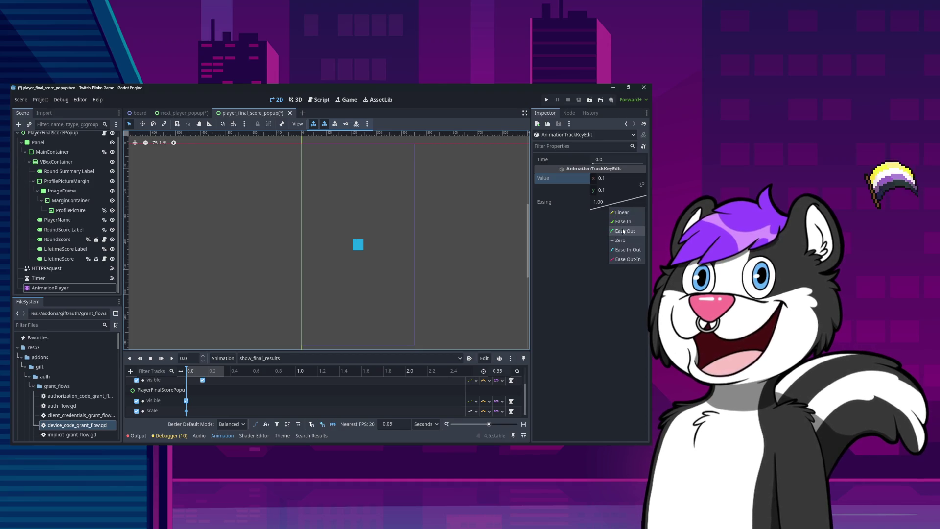
left_click(625, 230)
left_click(207, 412)
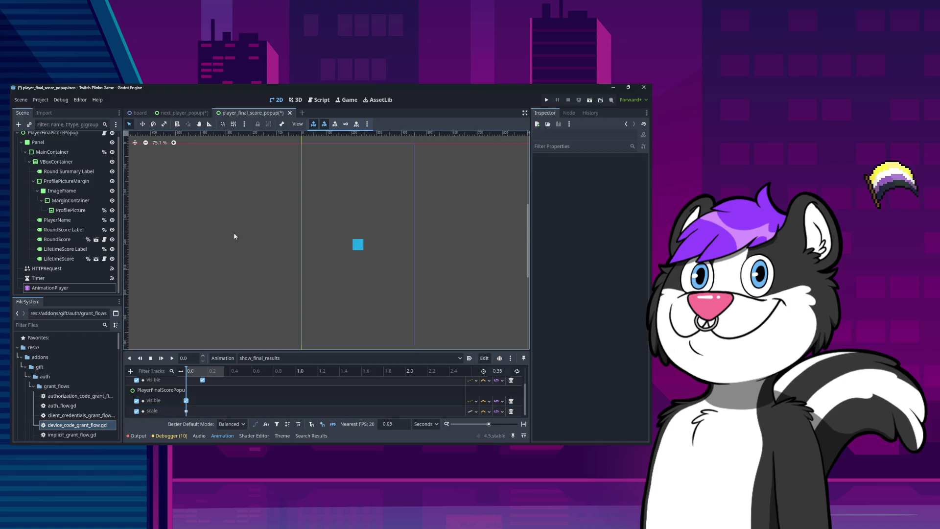
Step: Review show_next_player's scale keyframes at 0, 0.25 and 0.35 s for reference
left_click(137, 114)
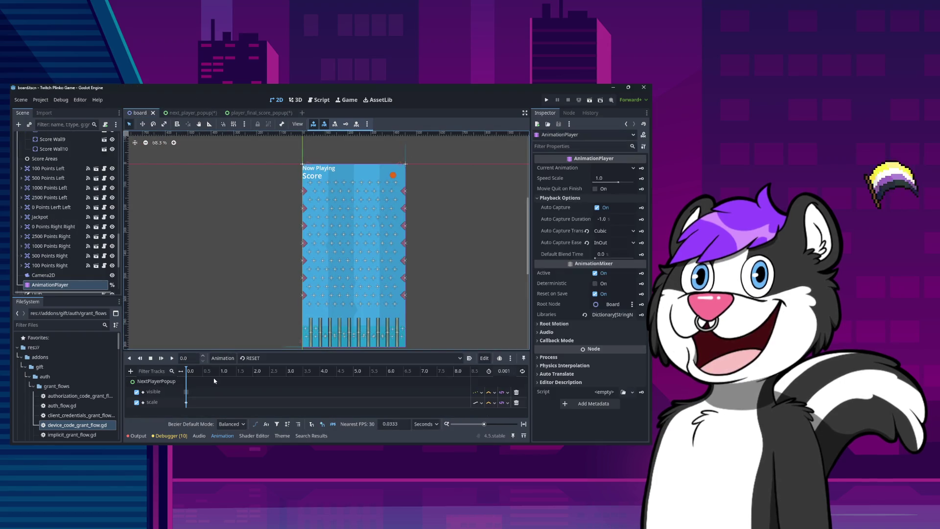
left_click(293, 358)
left_click(264, 377)
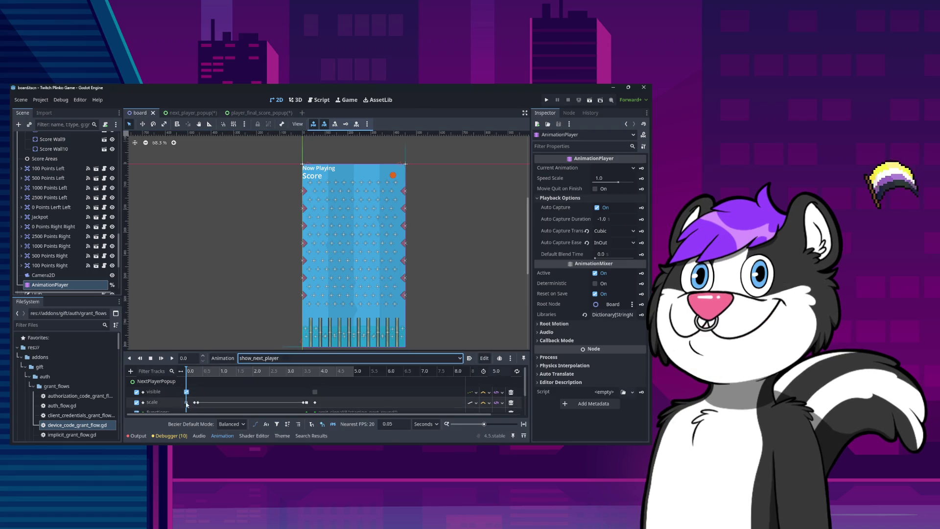
left_click(195, 392)
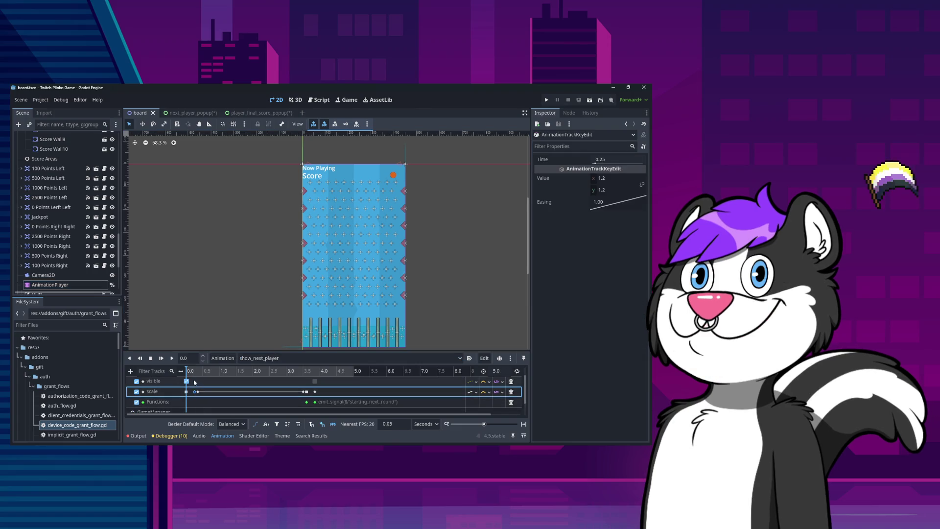
left_click(194, 382)
left_click(196, 392)
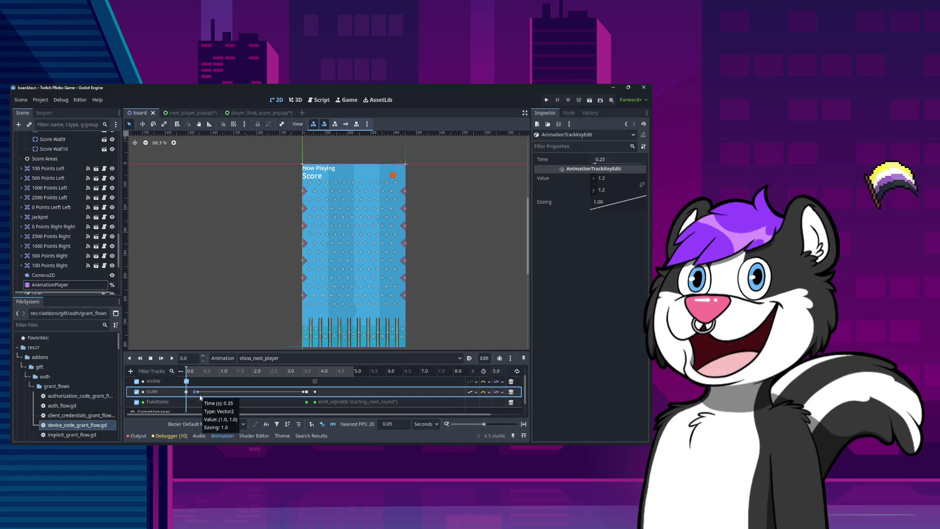
left_click(198, 392)
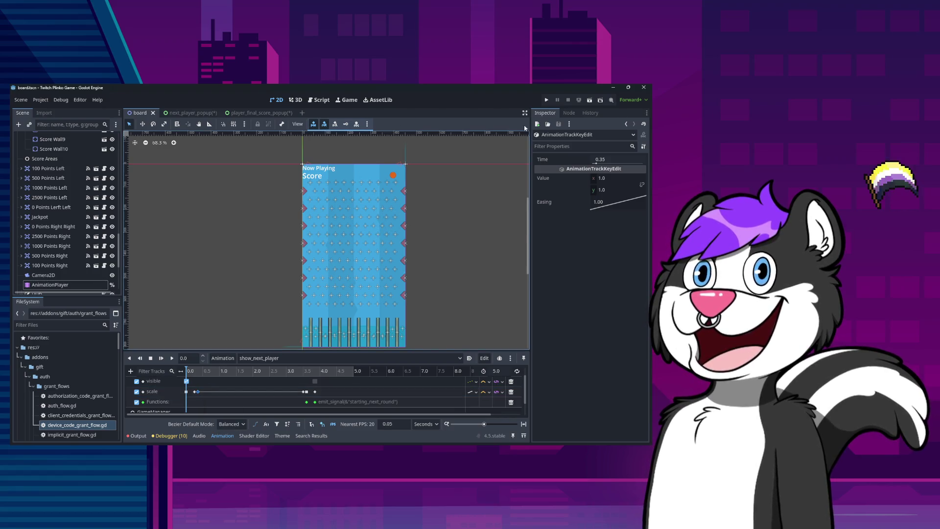
Step: Return to the player_final_score_popup scene and select its AnimationPlayer
left_click(257, 113)
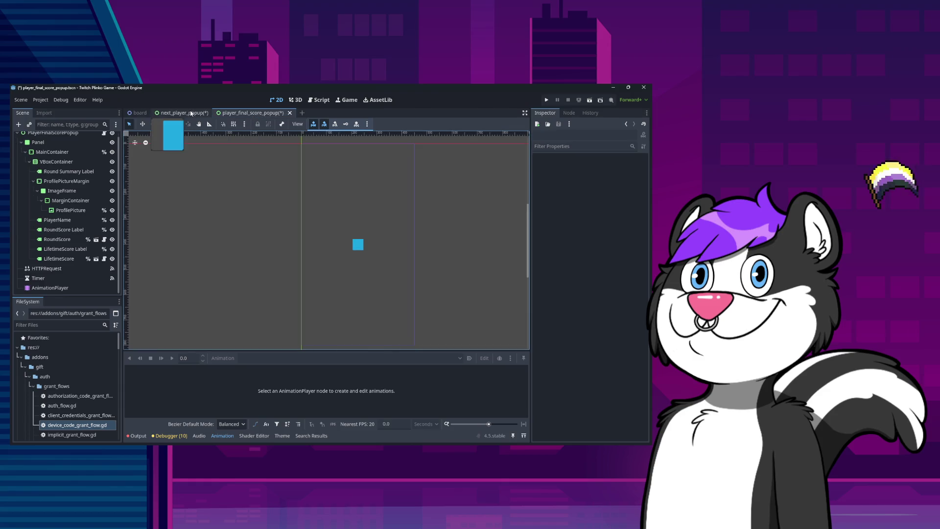
left_click(191, 113)
left_click(242, 113)
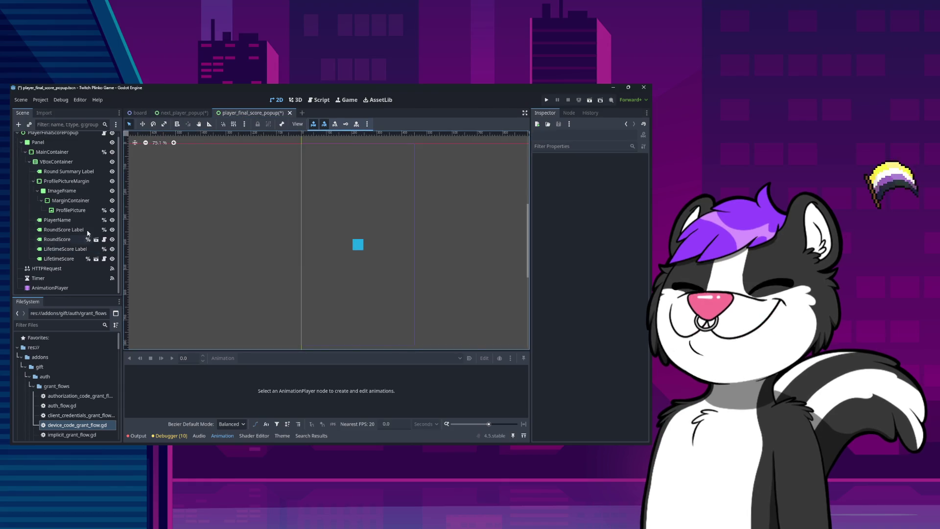
key("ctrl+shift+Tab")
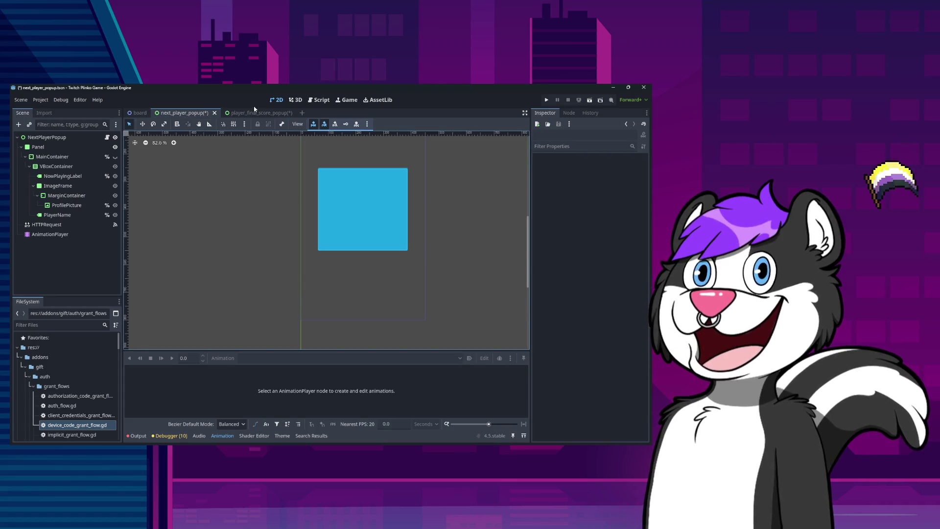
left_click(254, 113)
left_click(50, 292)
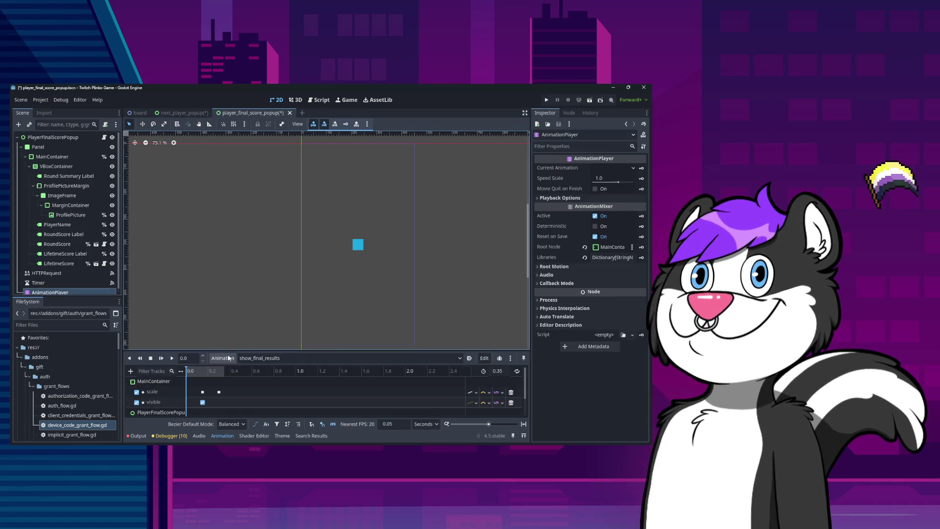
Step: Insert a popup scale key at 0.25 s with value 1.2 × 1.2
left_click(219, 392)
scroll(220, 406, "down", 2)
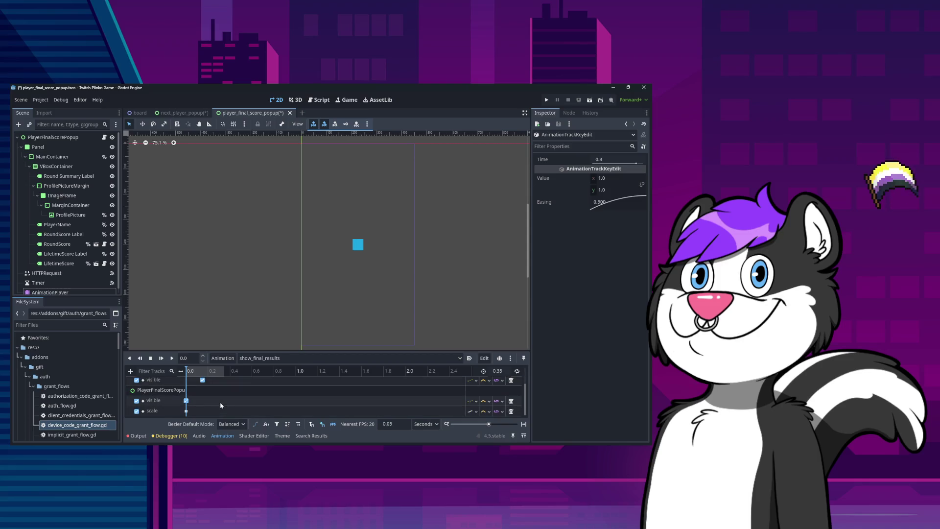
left_click(220, 406)
left_click(213, 372)
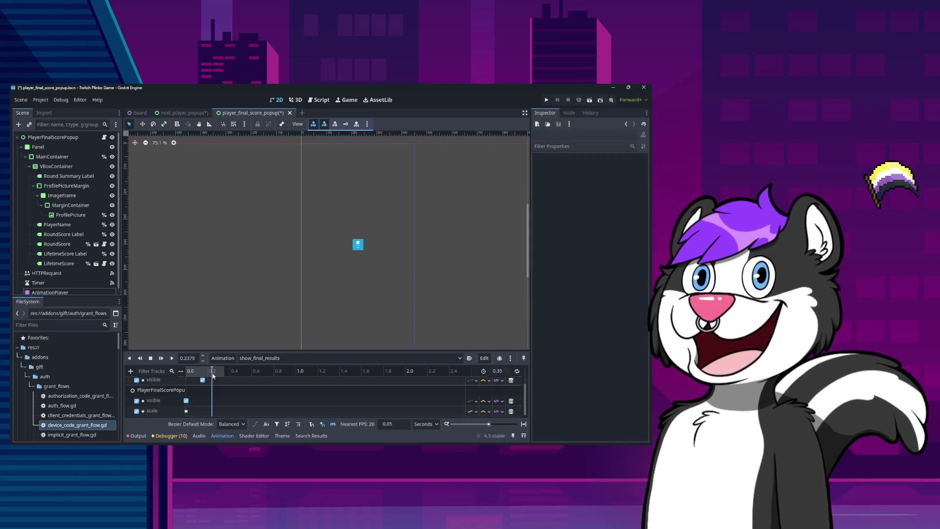
left_click(213, 375)
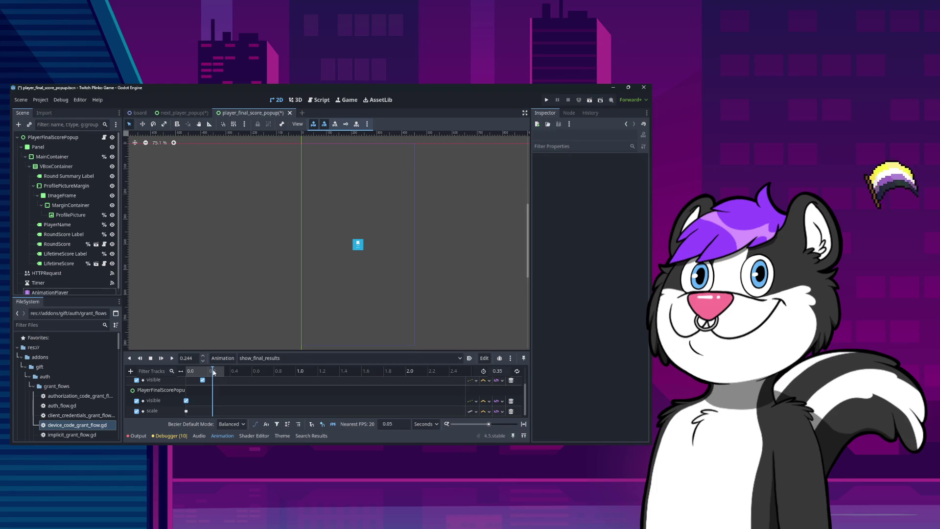
left_click(197, 358)
type("0.25")
left_click(230, 414)
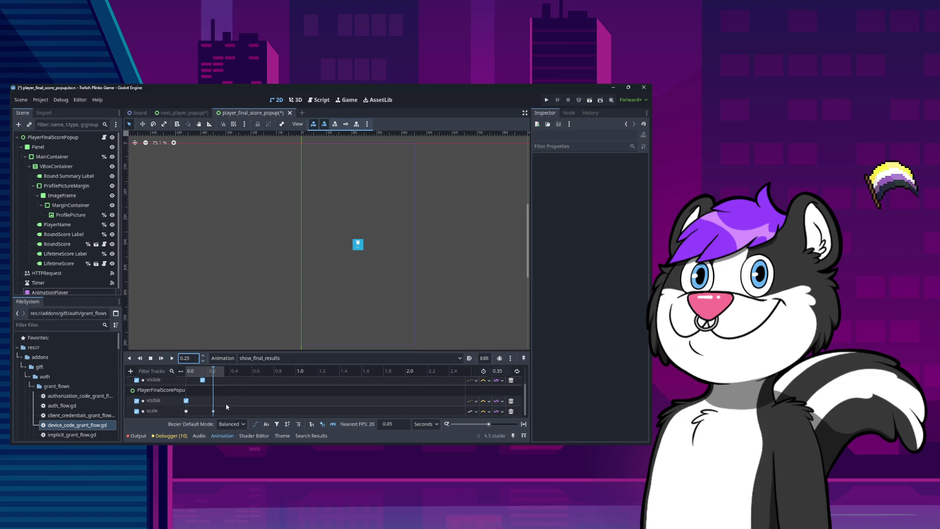
left_click(213, 411)
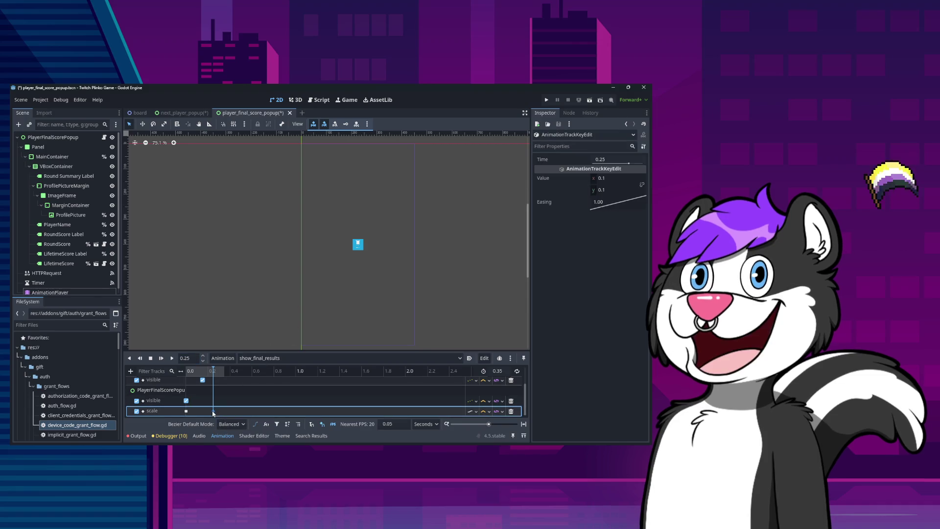
left_click(614, 178)
type(".2")
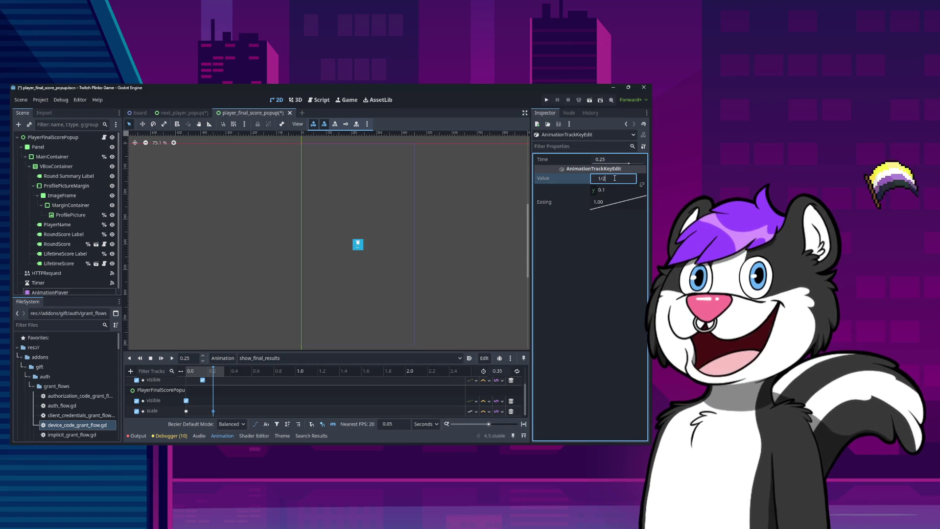
key("Tab")
type(".2")
key("Return")
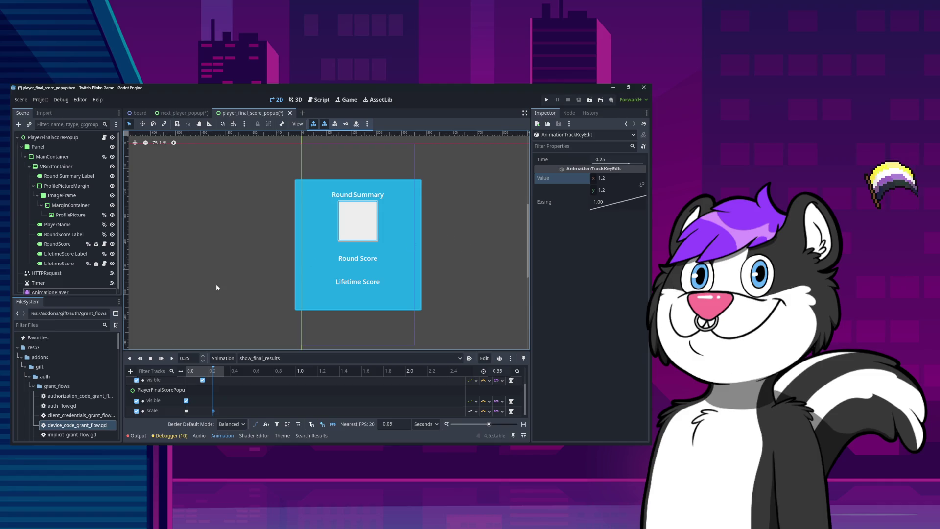
Step: Add a scale key at 0.35 s with value 1.0 and save the scene
left_click(221, 405)
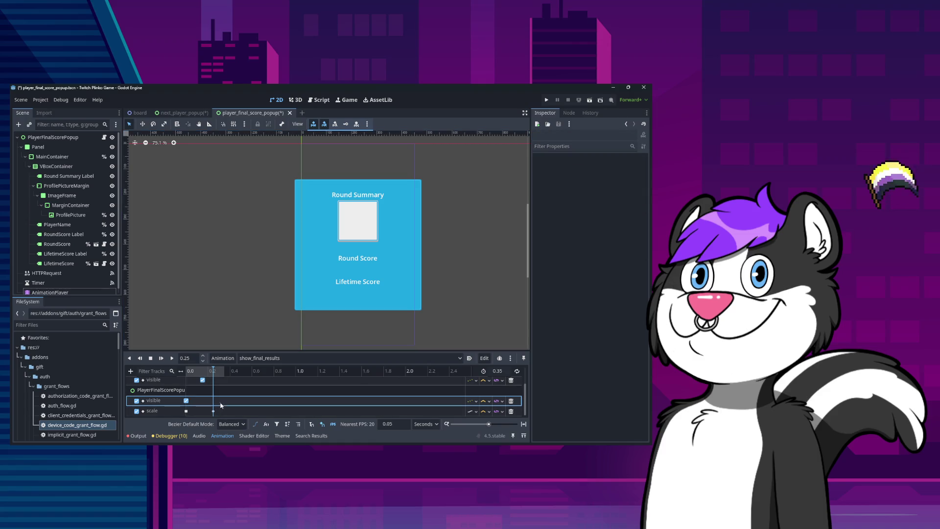
left_click(213, 370)
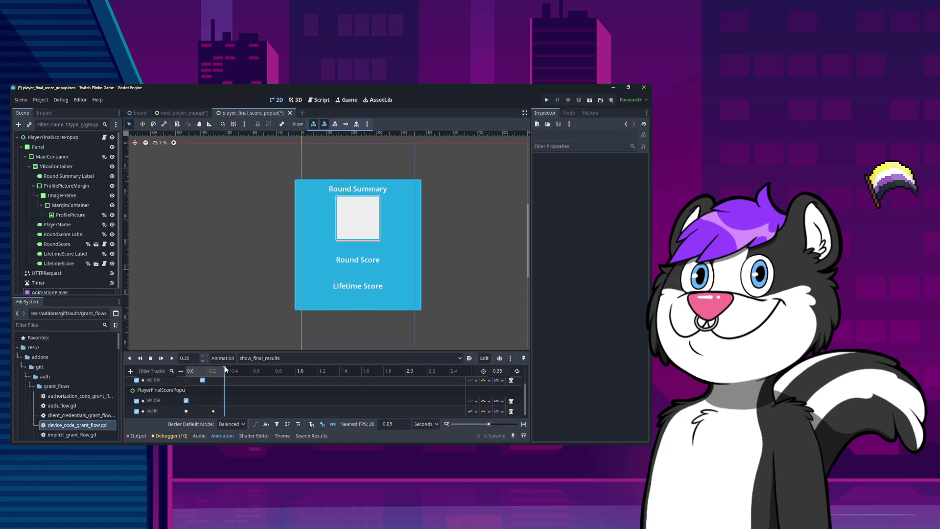
left_click_drag(213, 410, 231, 417)
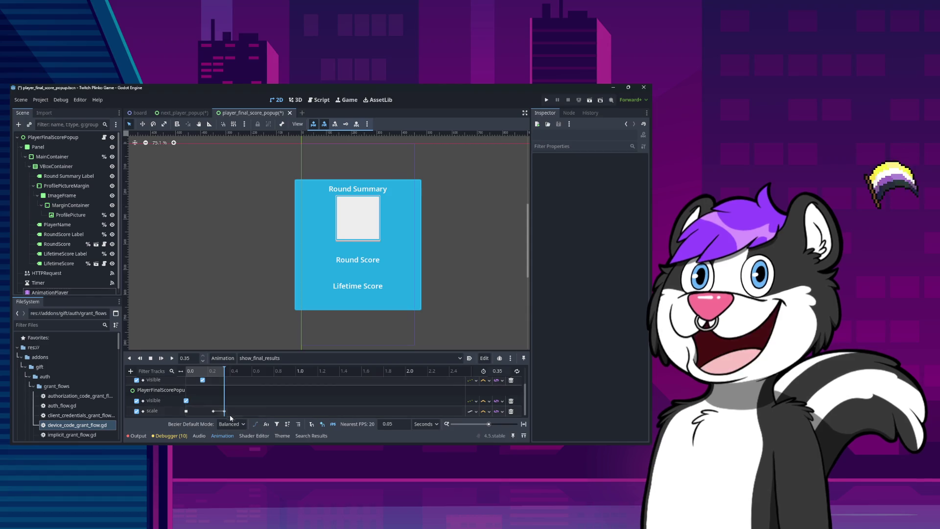
left_click(224, 411)
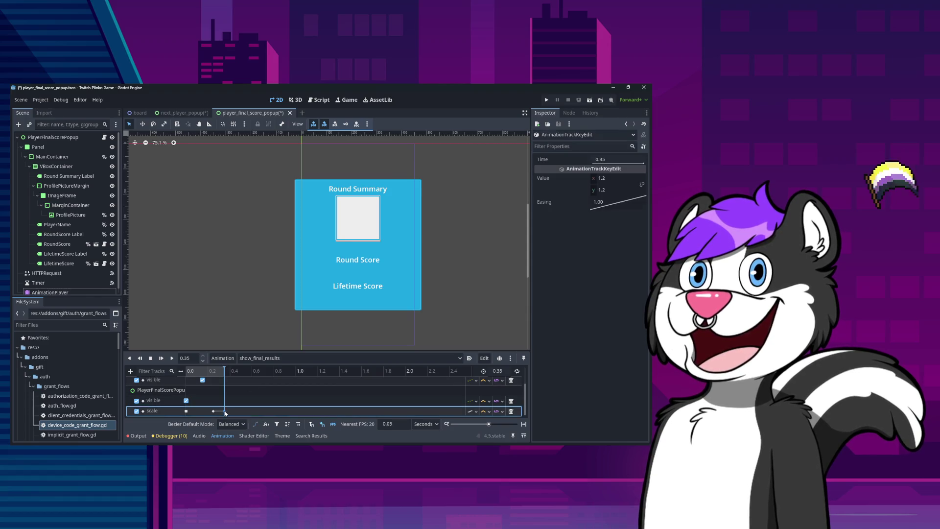
left_click(613, 178)
type("1")
key("Return")
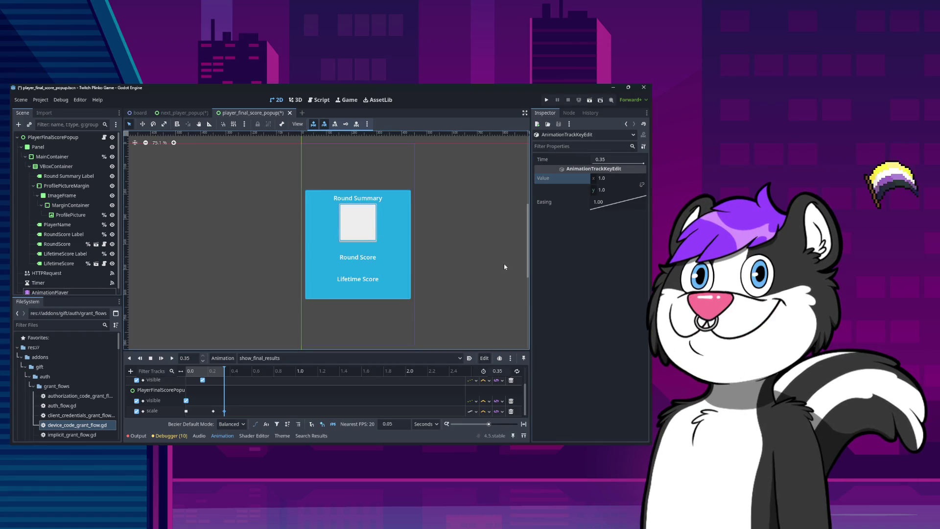
key("ctrl+s")
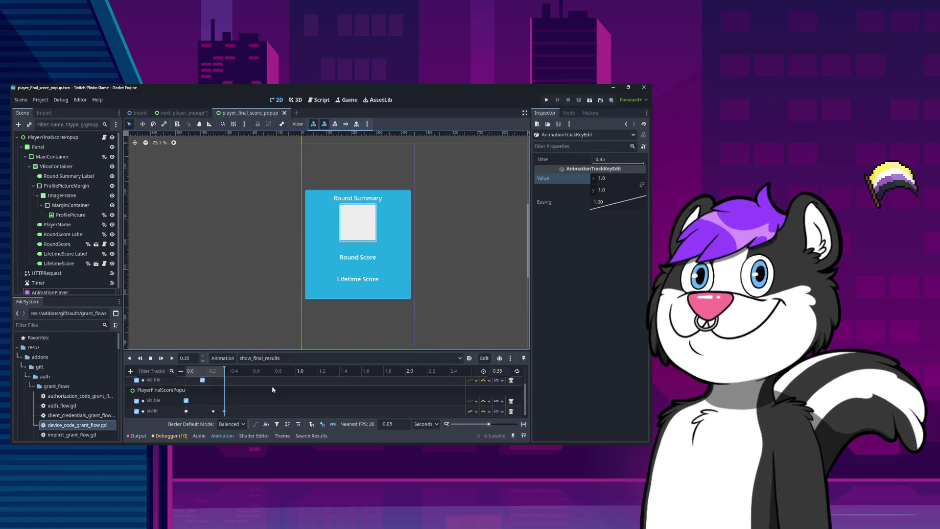
Step: Check the 0.0 and 0.15 s keyframes, peek at RESET, and return to show_final_results
left_click(186, 410)
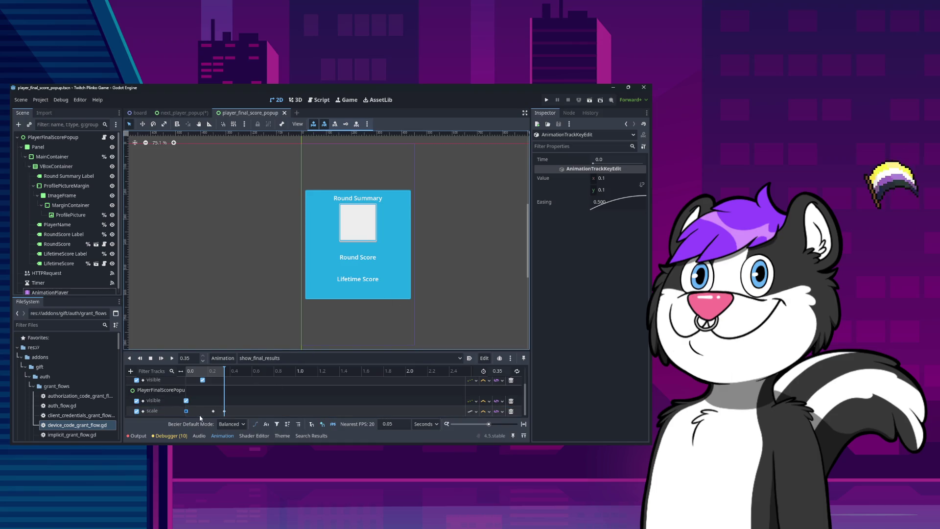
scroll(191, 402, "up", 2)
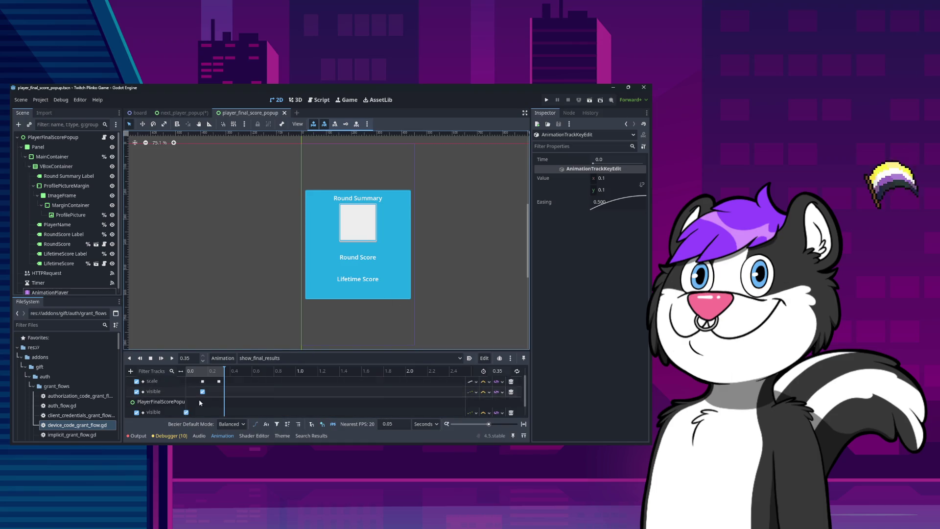
left_click(202, 381)
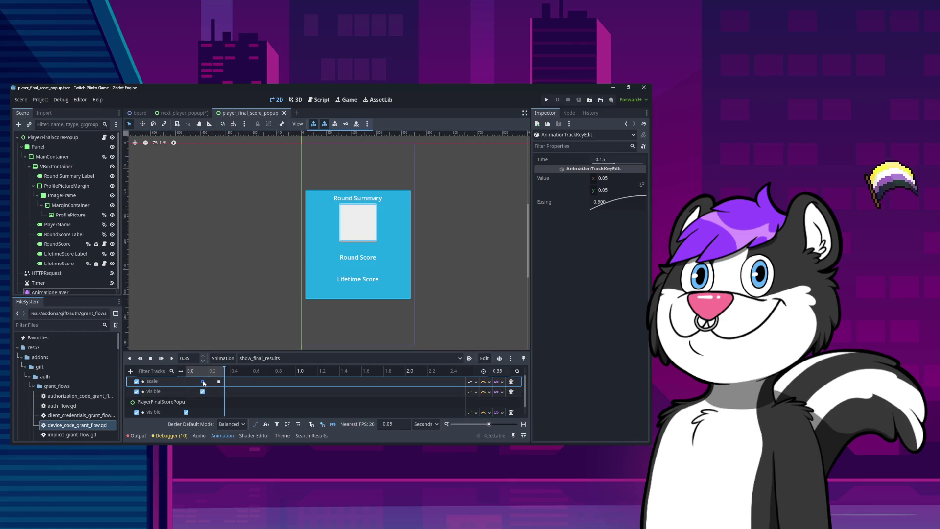
left_click(203, 391)
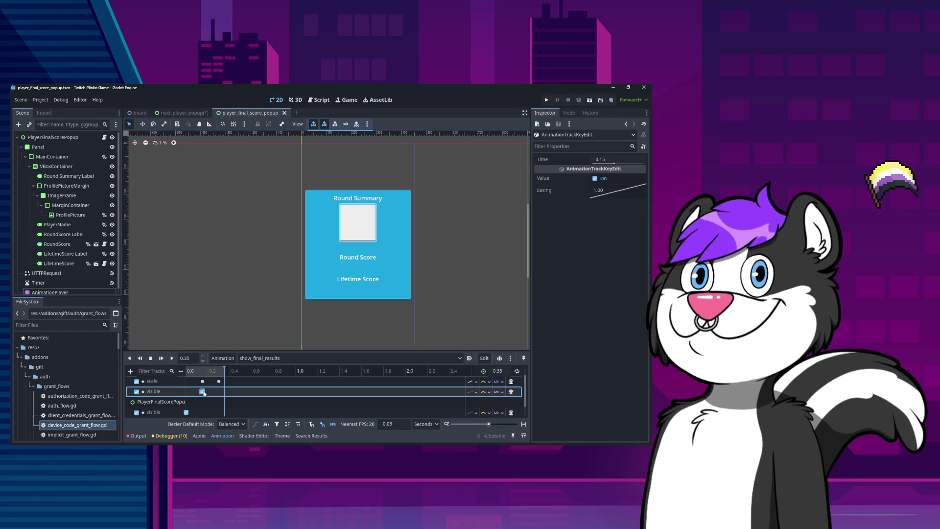
scroll(219, 397, "up", 1)
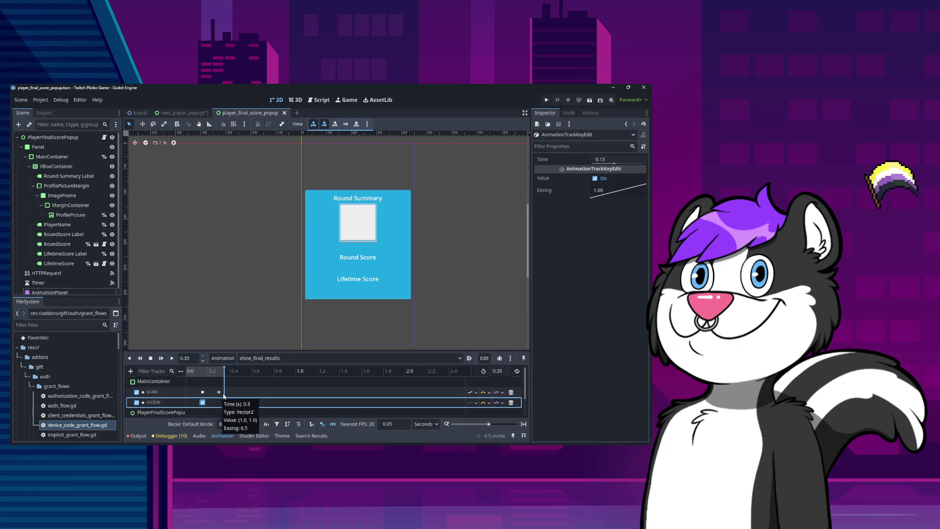
left_click(249, 357)
left_click(245, 369)
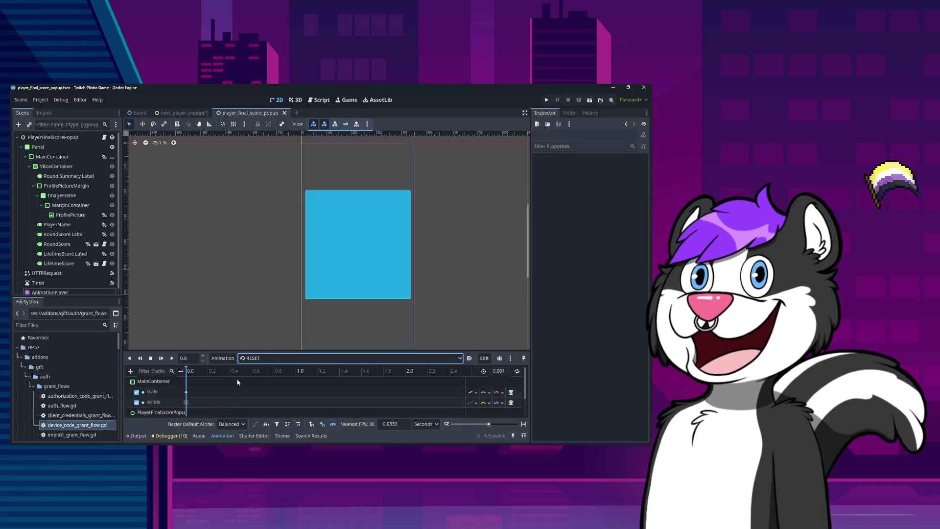
left_click(250, 357)
left_click(275, 377)
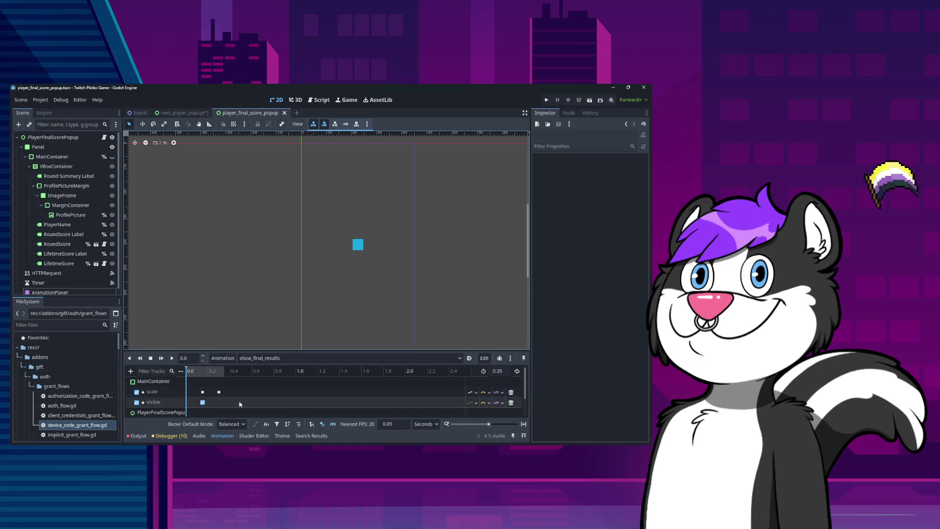
scroll(248, 392, "down", 1)
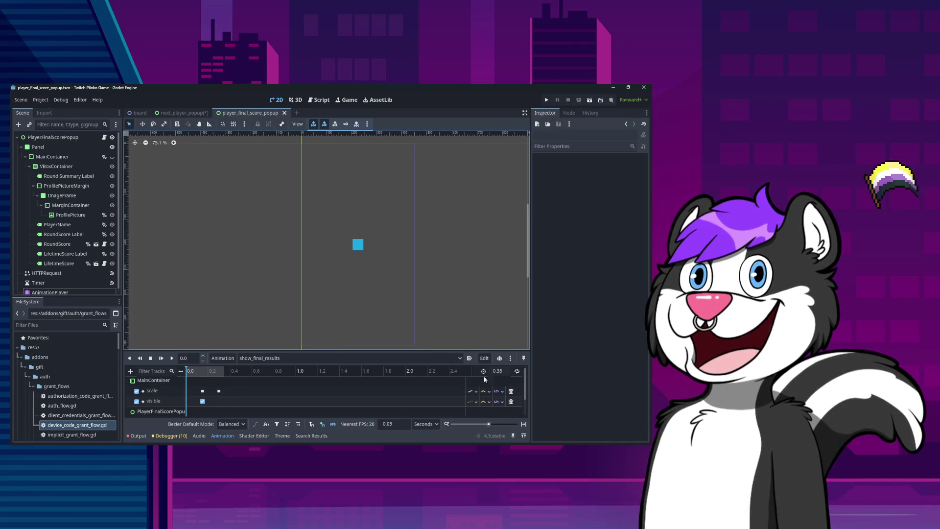
scroll(236, 403, "down", 2)
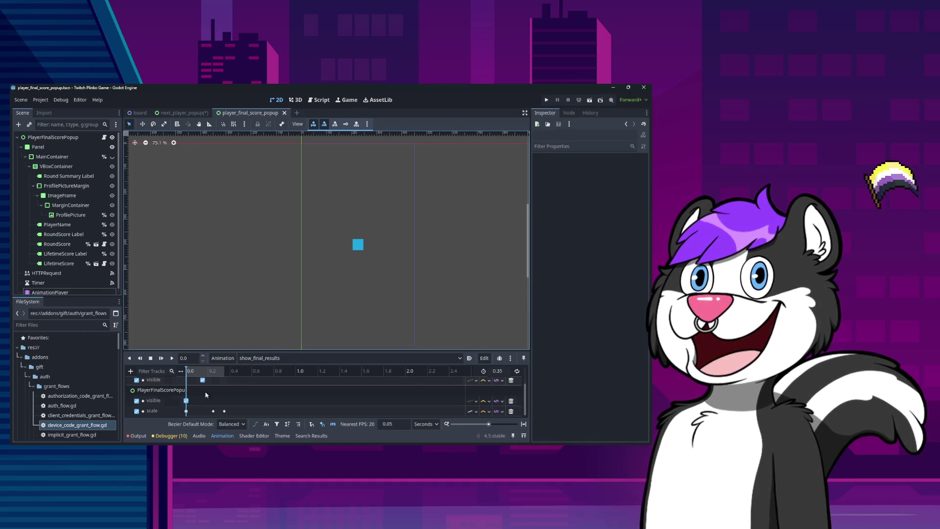
Step: Duplicate show_final_results as hide_final_results, then display the RESET animation
left_click(226, 358)
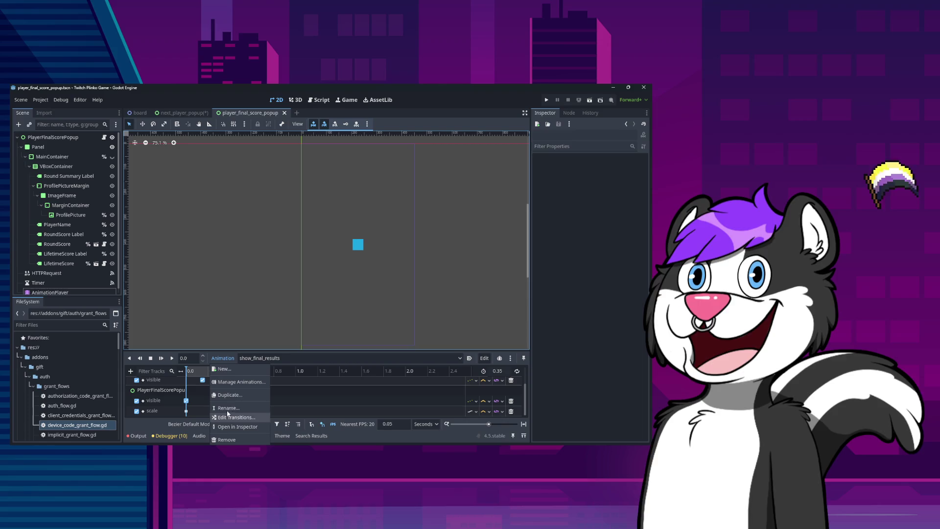
left_click(237, 397)
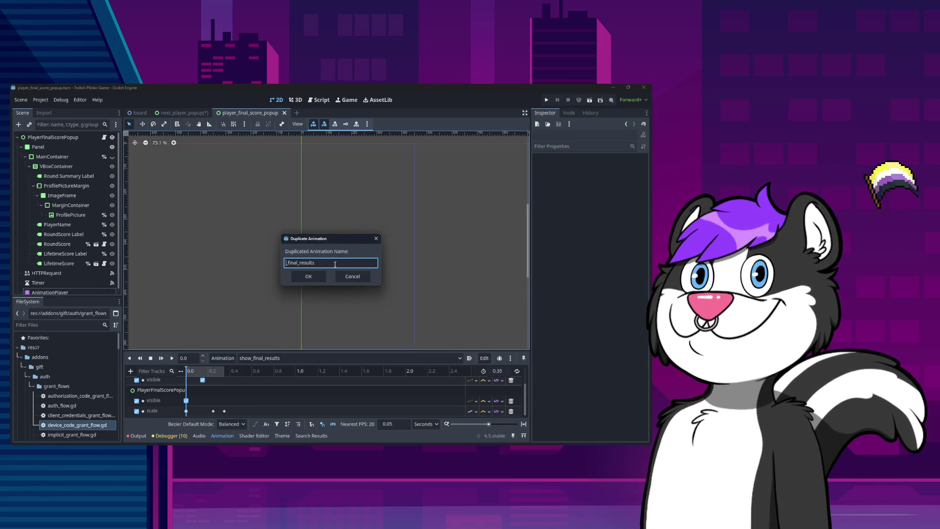
type("hide")
key("Return")
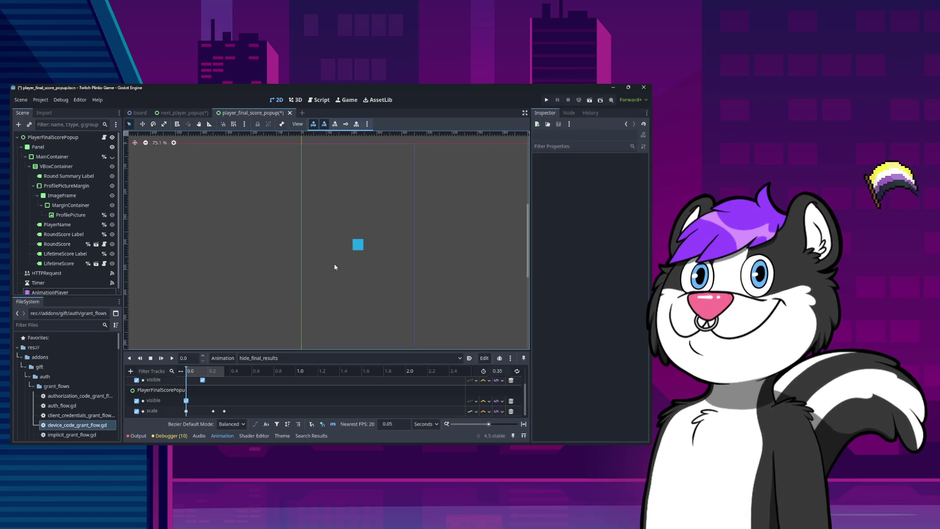
left_click(274, 358)
left_click(264, 368)
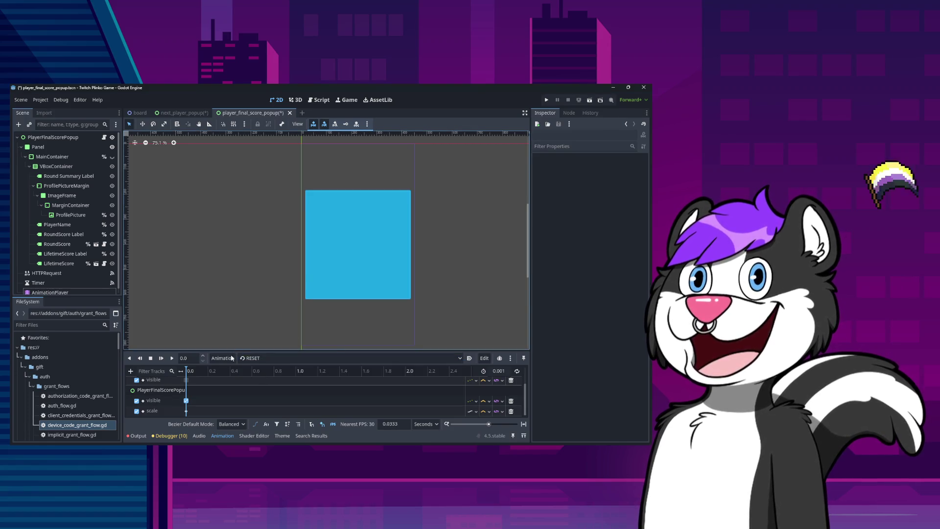
Step: Set RESET's popup scale key to 0.1 × 0.1 and save the scene
key("ctrl+s")
scroll(182, 404, "down", 1)
left_click(187, 401)
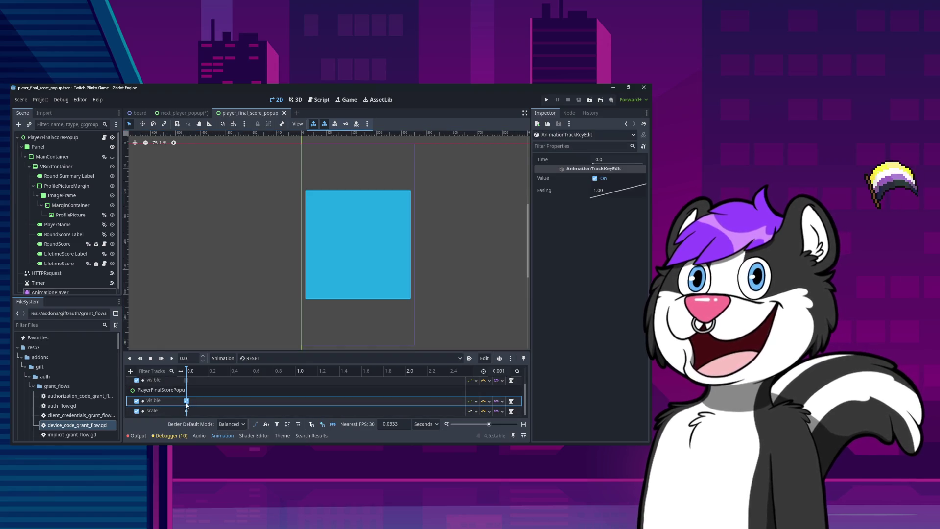
left_click(593, 182)
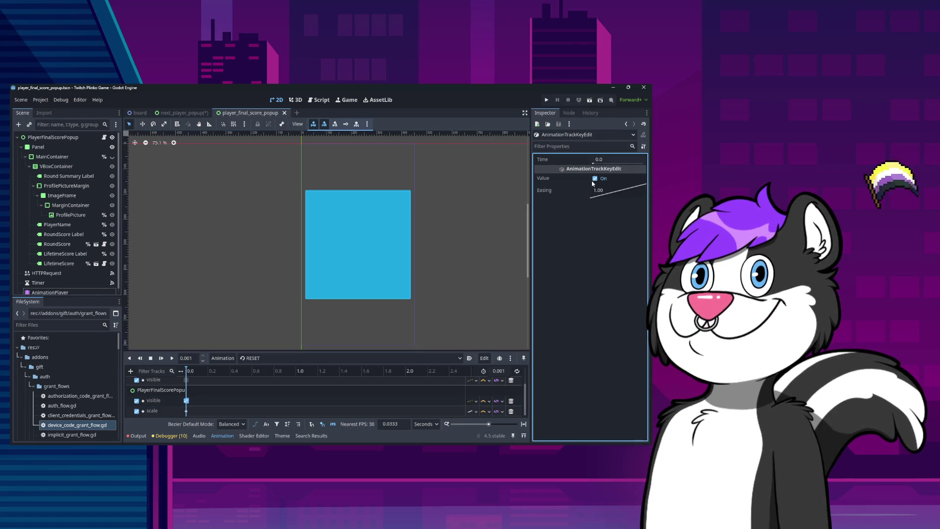
left_click(594, 179)
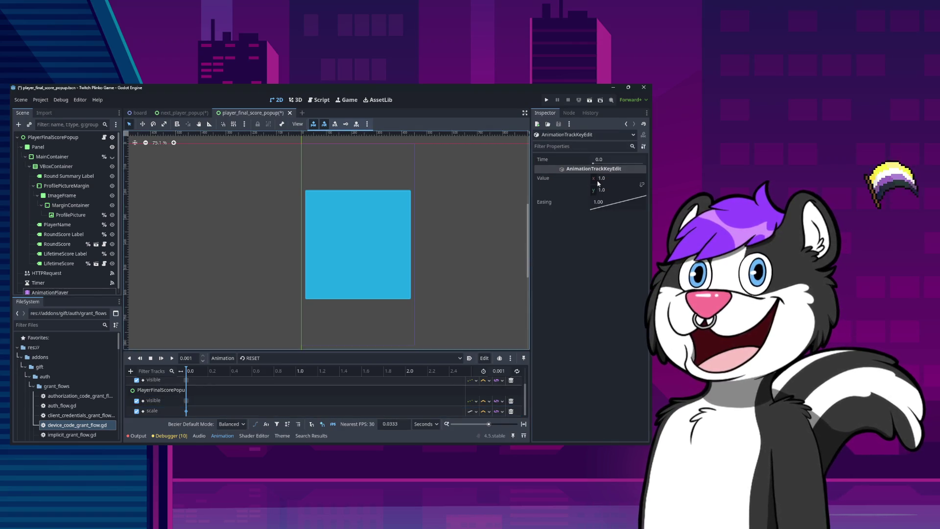
left_click(600, 179)
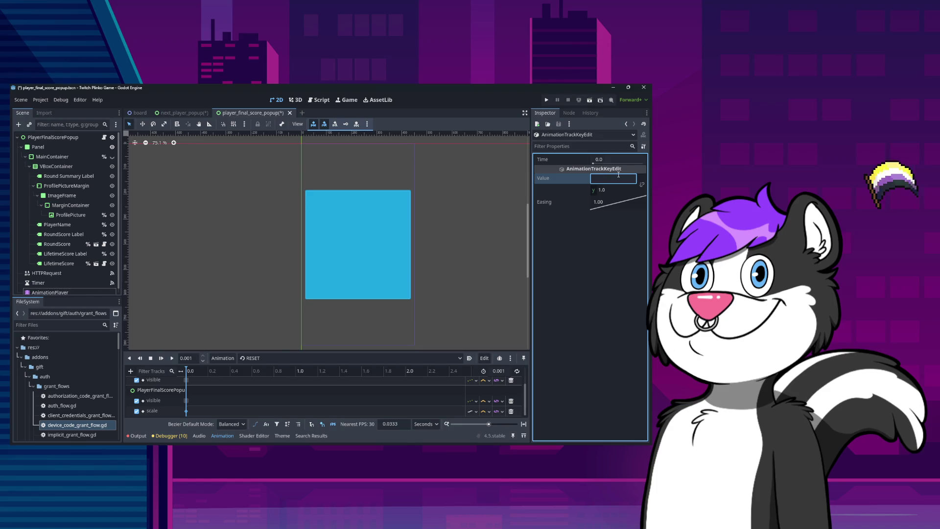
type("0.1")
key("Tab")
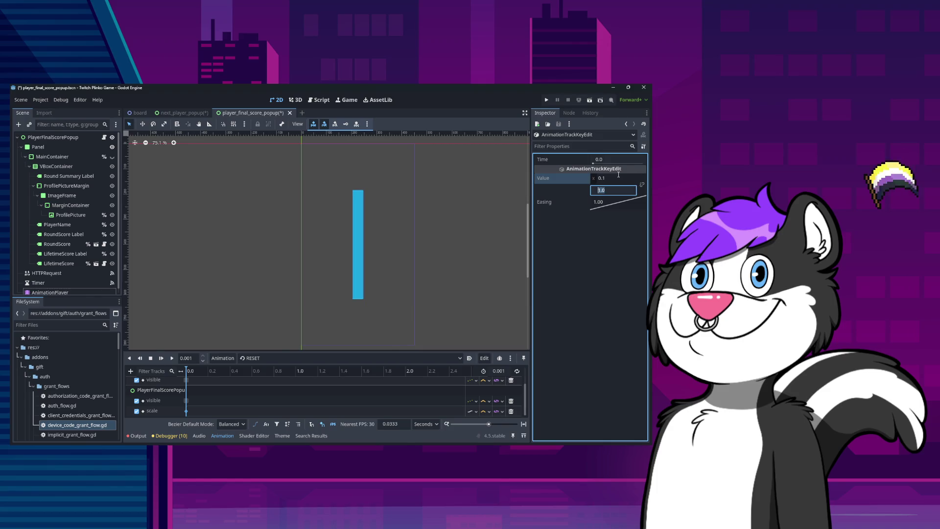
type(".1")
key("Return")
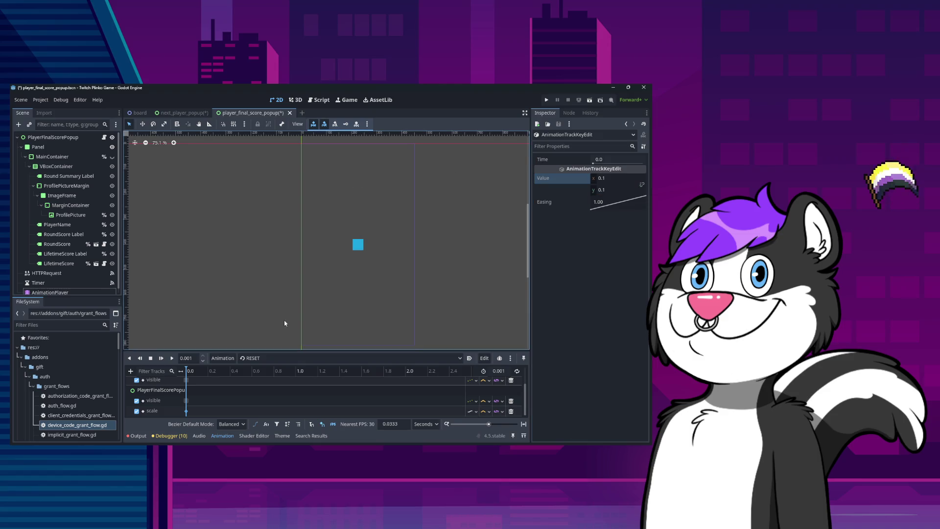
key("ctrl+s")
Step: Check RESET's MainContainer scale, visibility and popup scale keys, then load hide_final_results
scroll(186, 394, "up", 2)
left_click(186, 391)
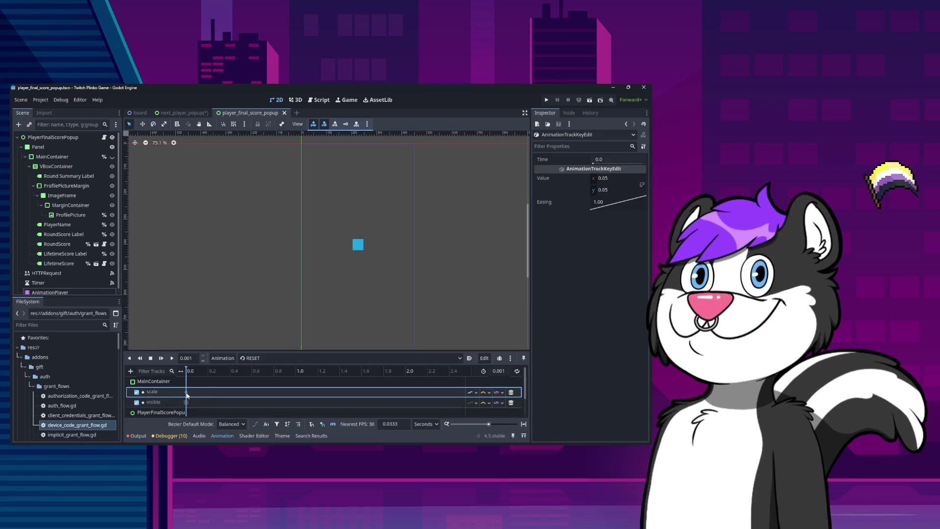
scroll(193, 405, "down", 2)
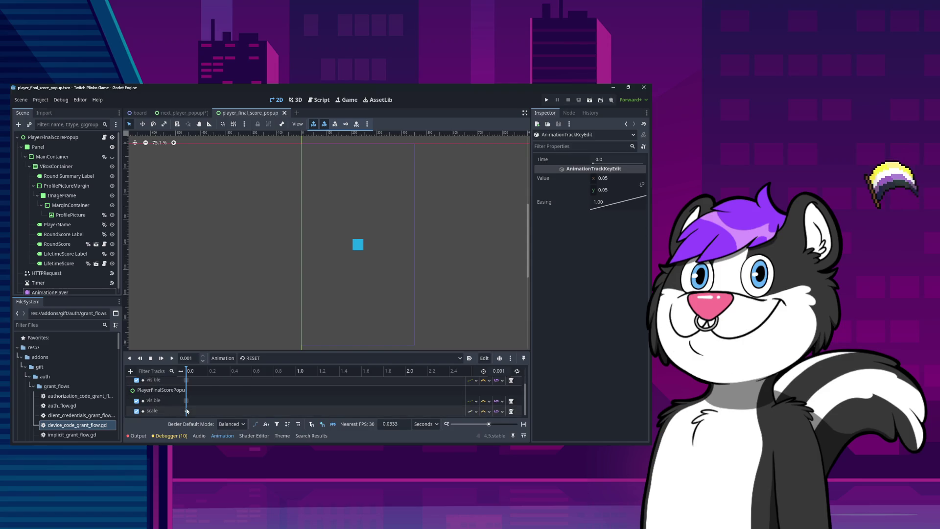
left_click(188, 399)
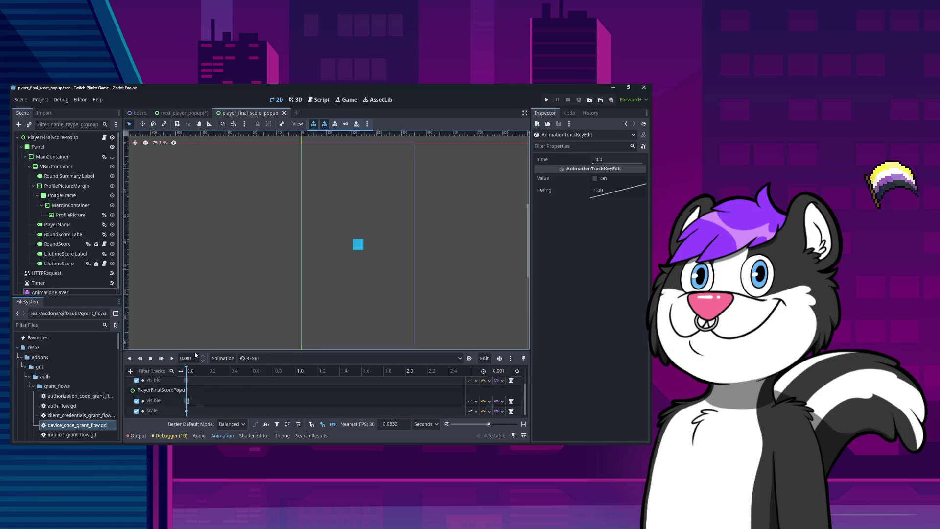
scroll(203, 300, "up", 3)
scroll(273, 271, "down", 2)
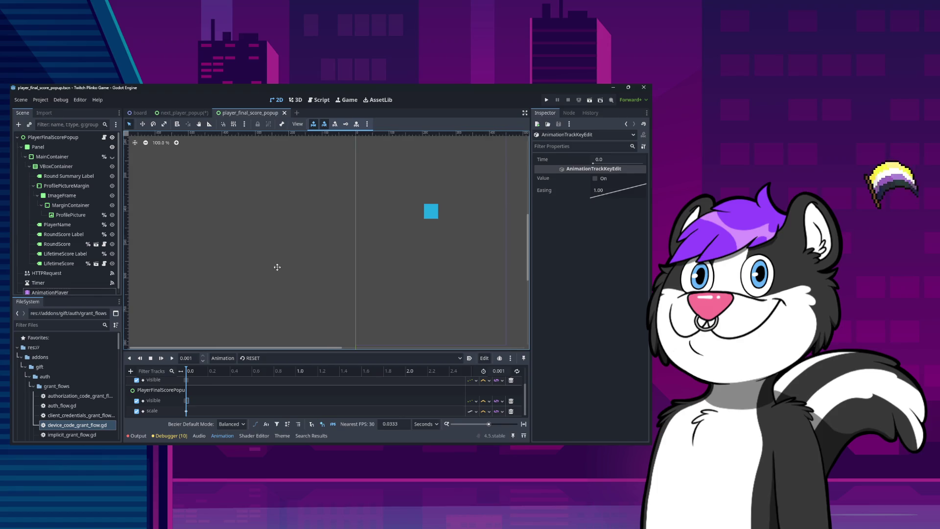
left_click_drag(277, 266, 167, 293)
scroll(188, 394, "up", 2)
left_click(187, 393)
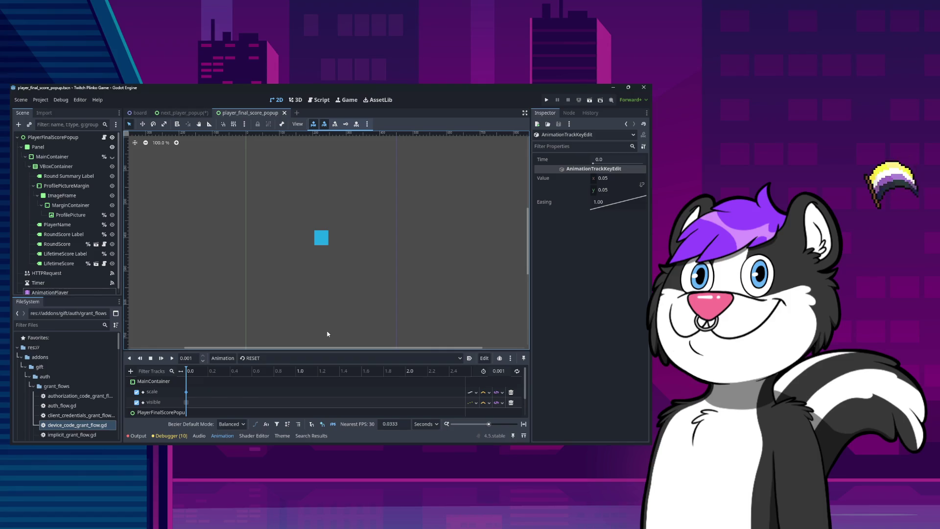
scroll(213, 401, "down", 3)
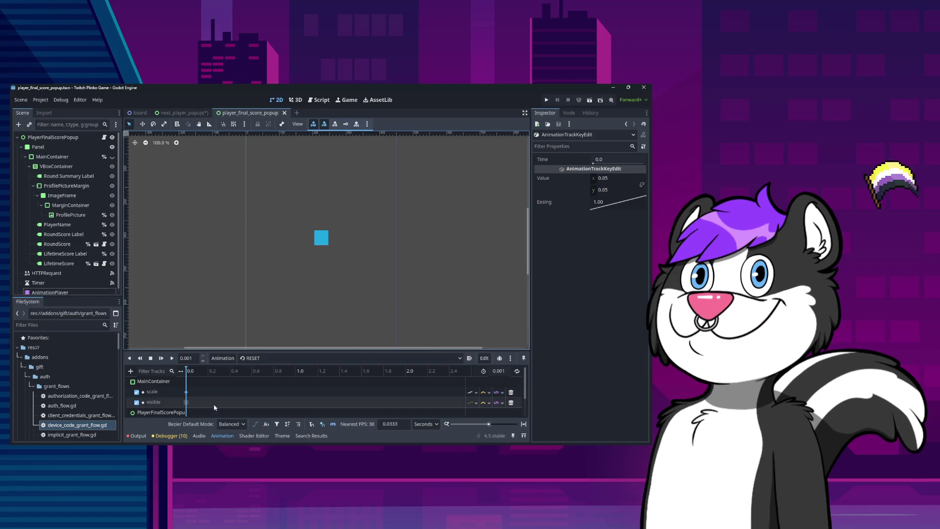
left_click(187, 411)
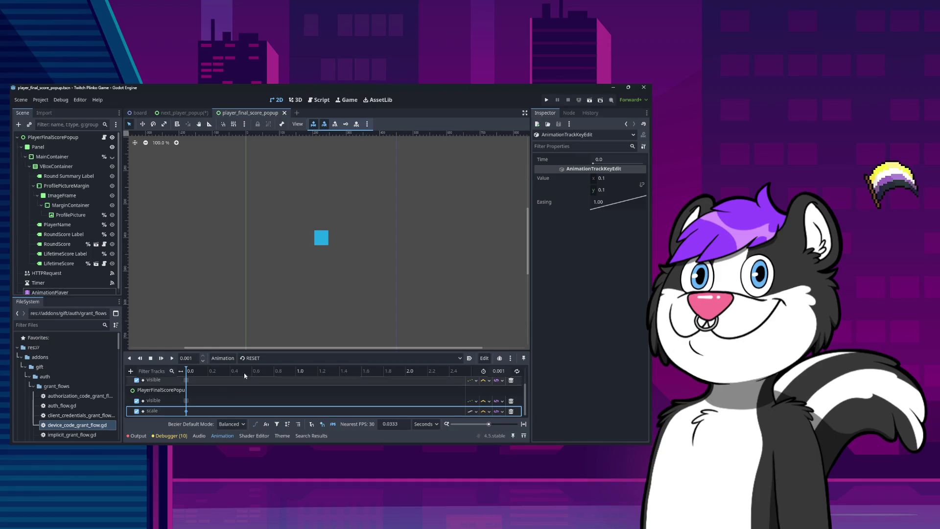
left_click(274, 360)
left_click(272, 377)
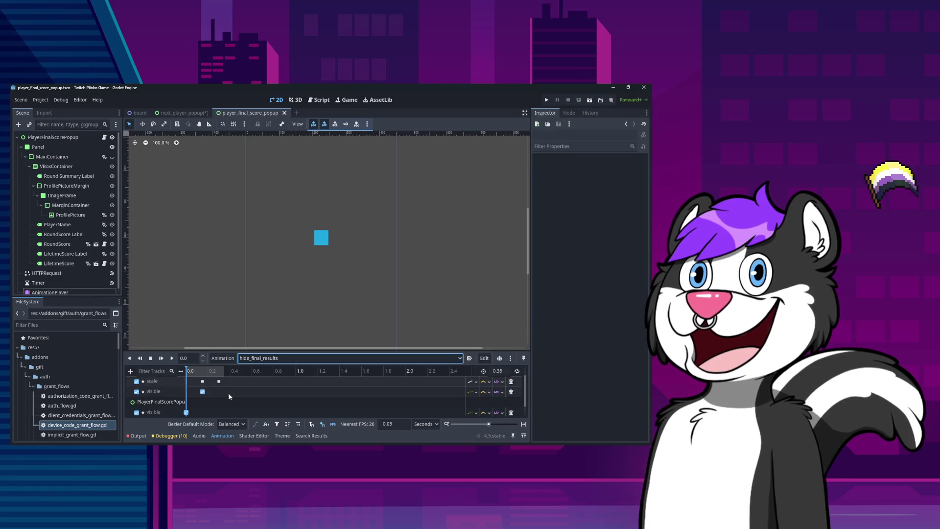
Step: Set the easing of hide_final_results' 0.15 s scale key to linear
left_click(219, 392)
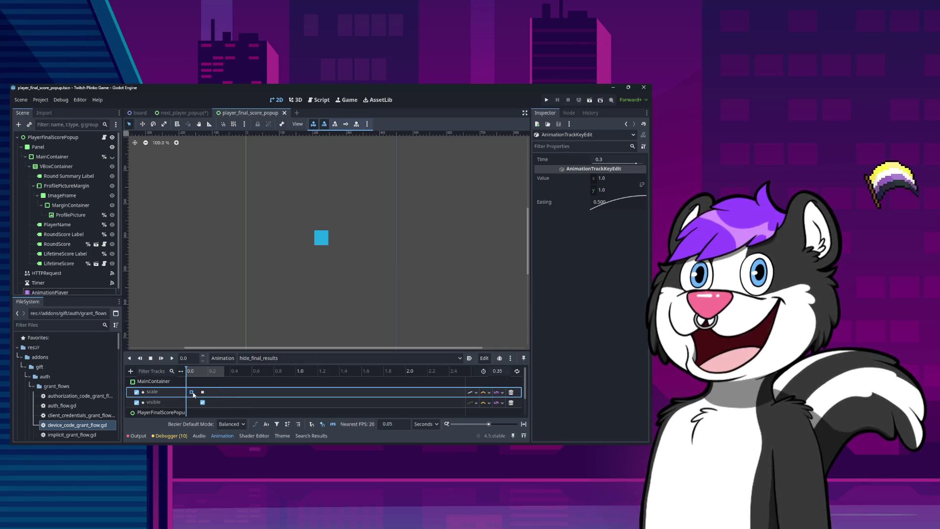
right_click(192, 393)
left_click(203, 395)
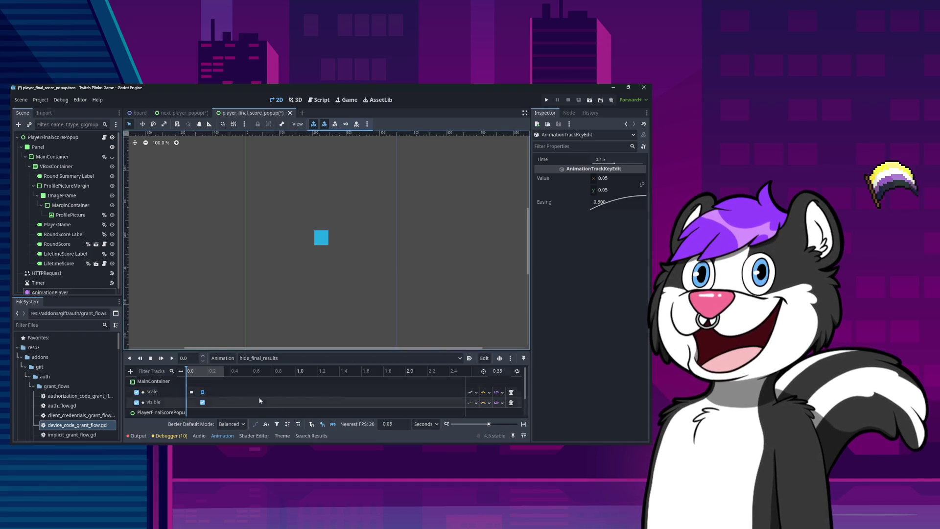
left_click(192, 393)
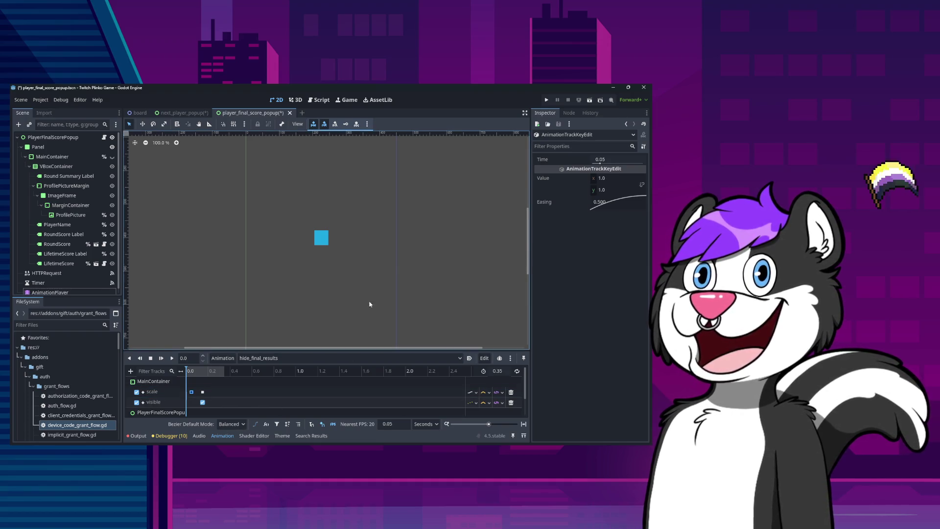
left_click(203, 392)
right_click(612, 207)
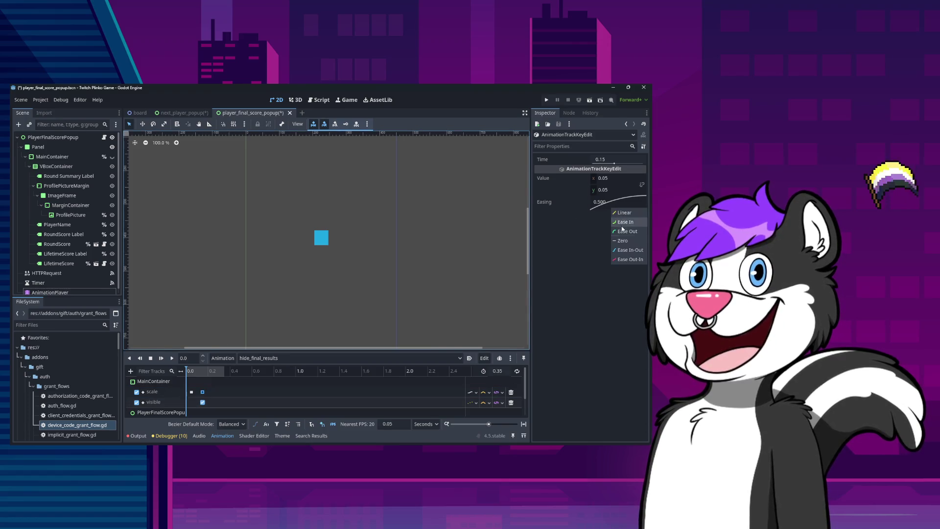
left_click(624, 213)
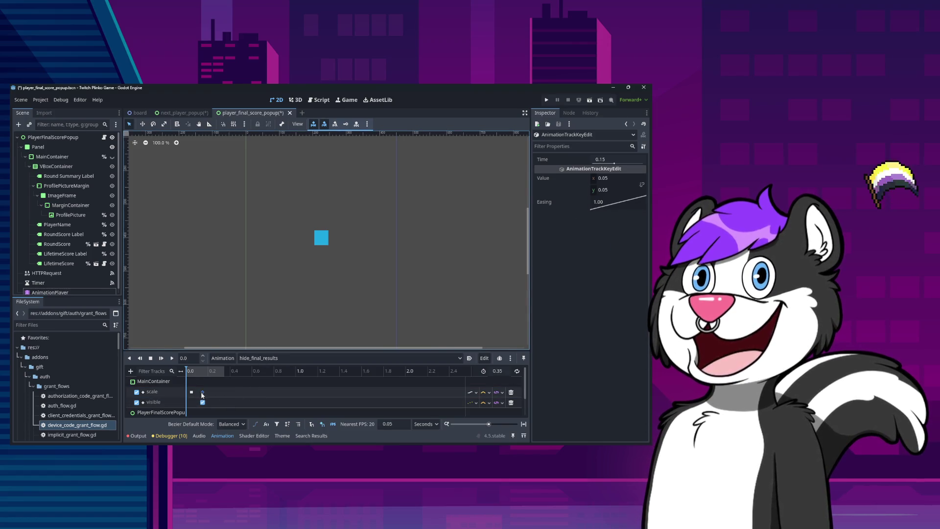
Step: Make show_final_results' 0.3 s scale key linear, then return to hide_final_results
left_click(254, 358)
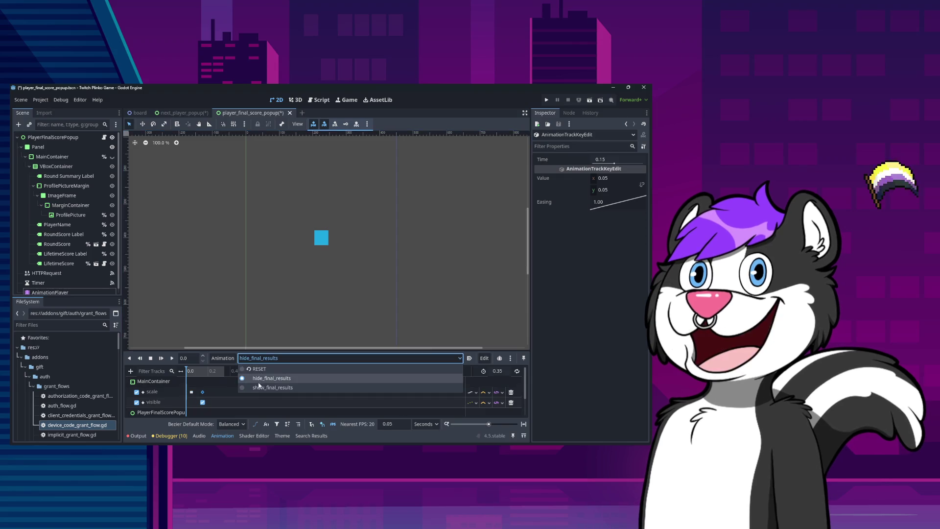
left_click(259, 384)
left_click(219, 391)
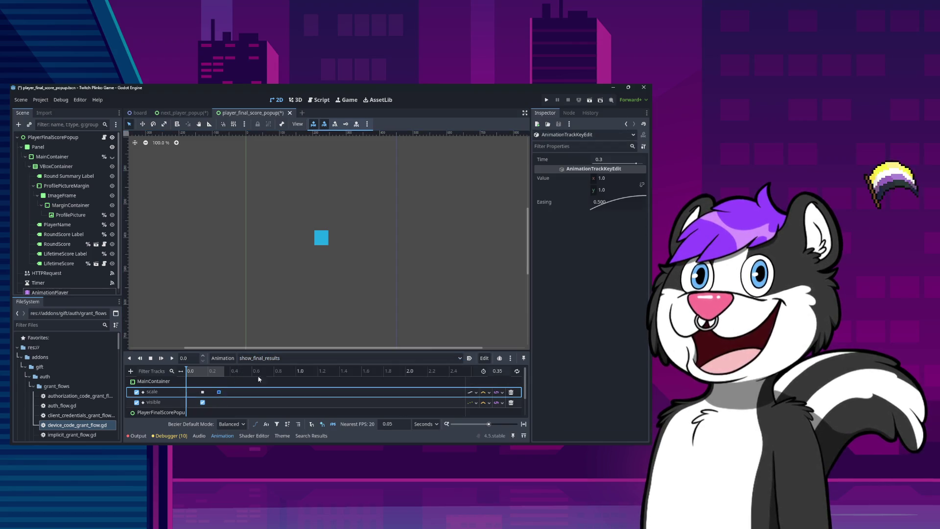
right_click(615, 206)
left_click(627, 208)
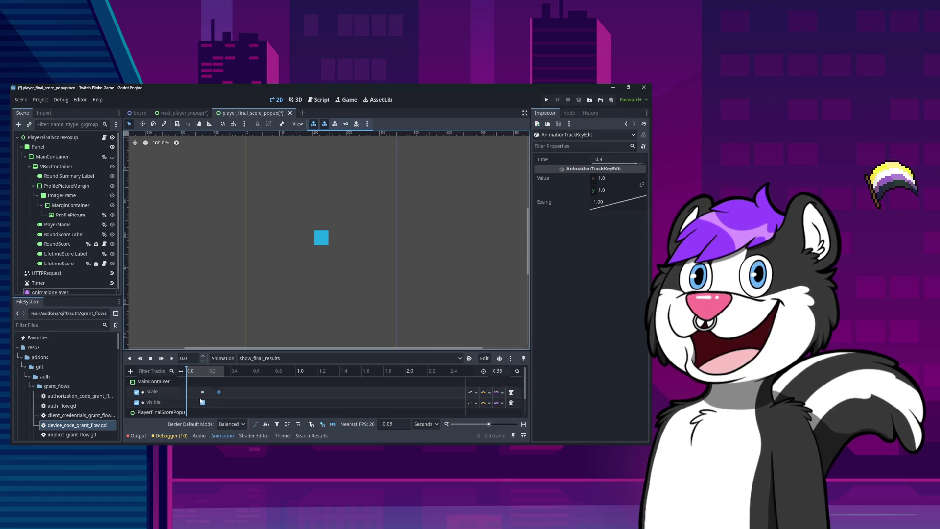
left_click(202, 392)
left_click(264, 358)
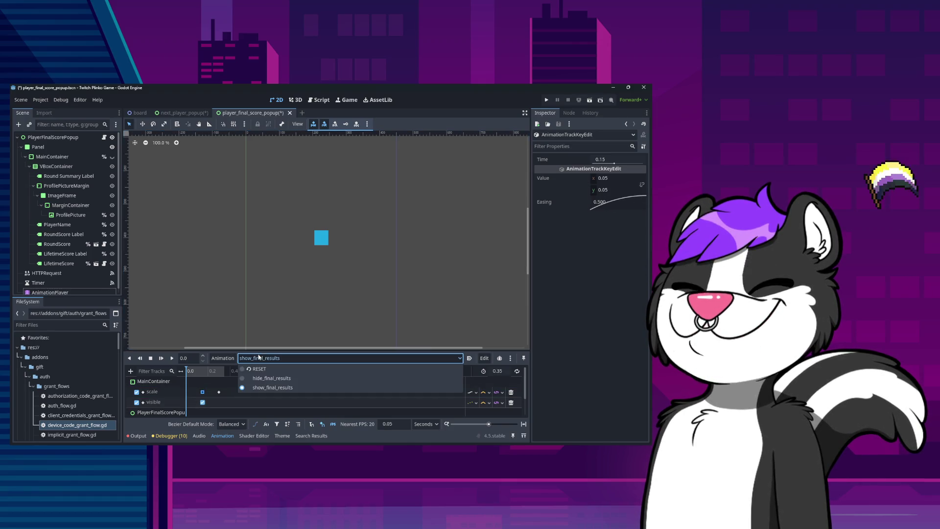
left_click(266, 378)
left_click(192, 392)
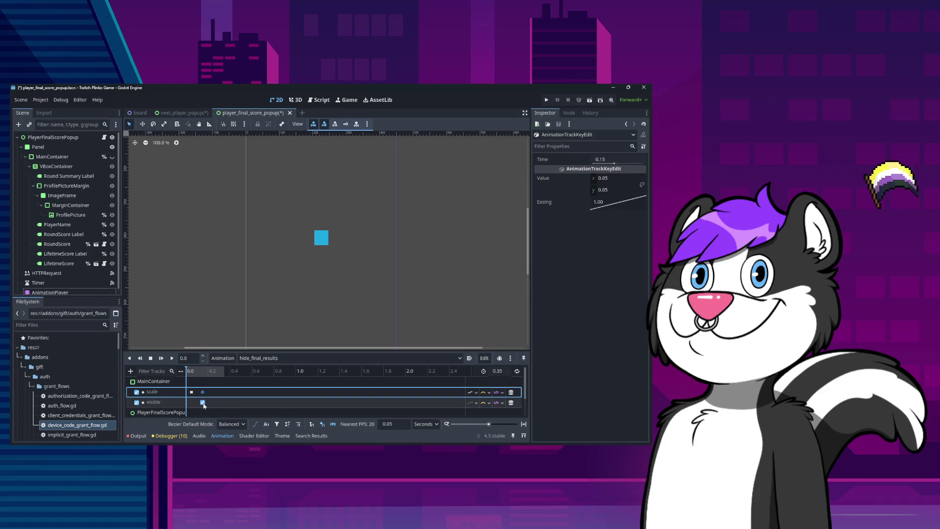
Step: Move the popup's visible key to 0.35 s and set it to hidden
left_click(203, 403)
scroll(204, 408, "down", 2)
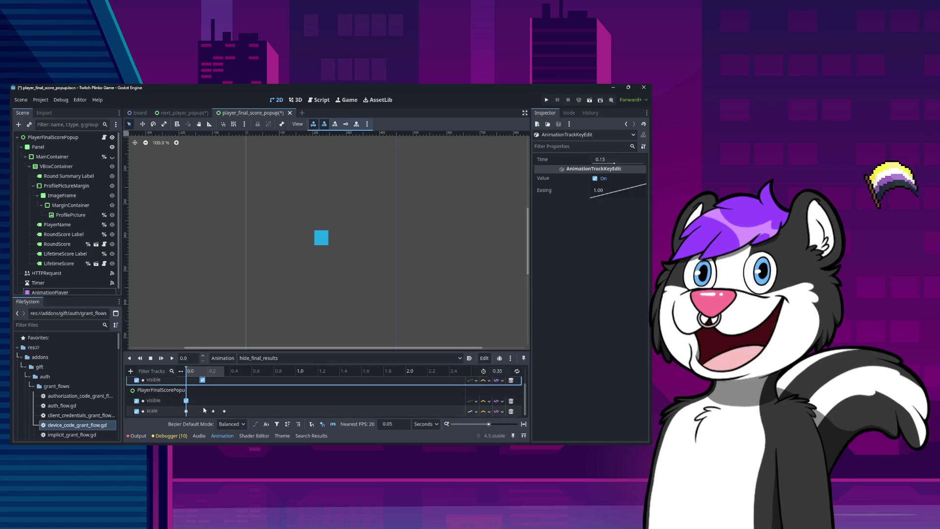
left_click_drag(186, 400, 228, 401)
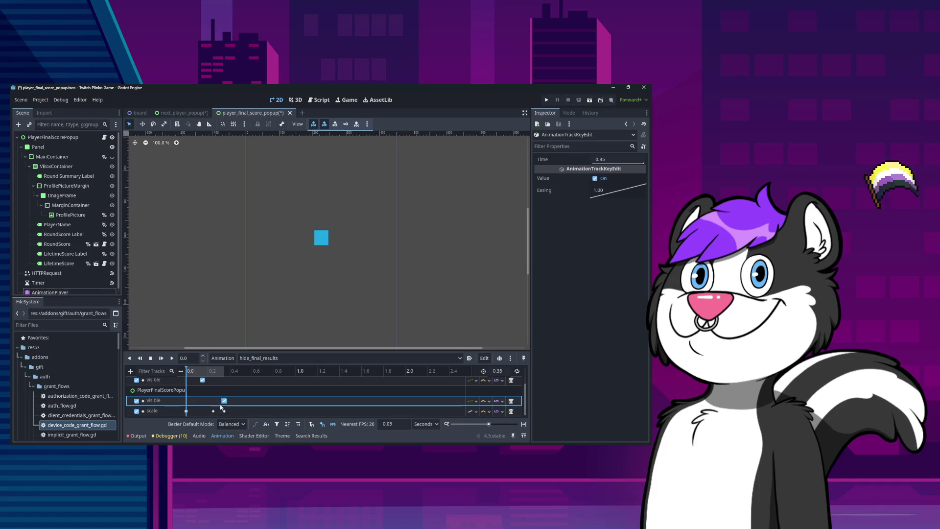
left_click_drag(219, 403, 225, 401)
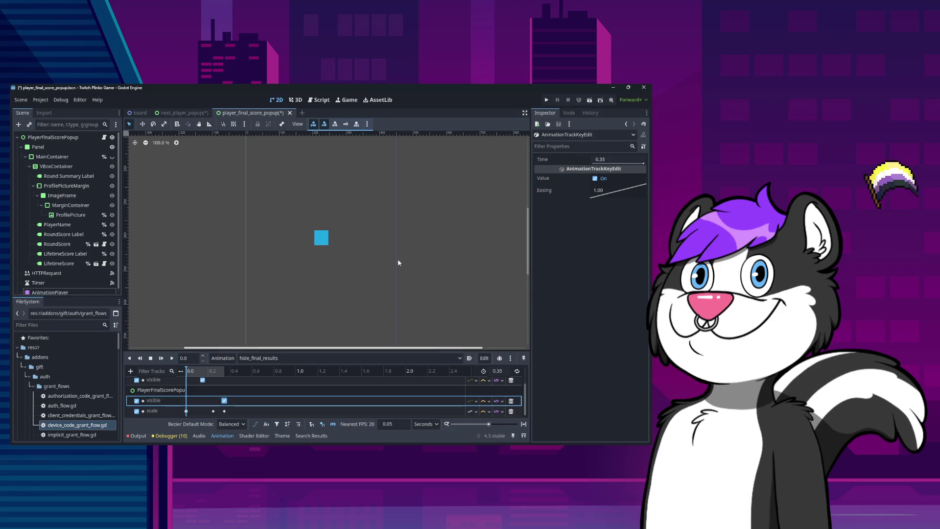
left_click(594, 178)
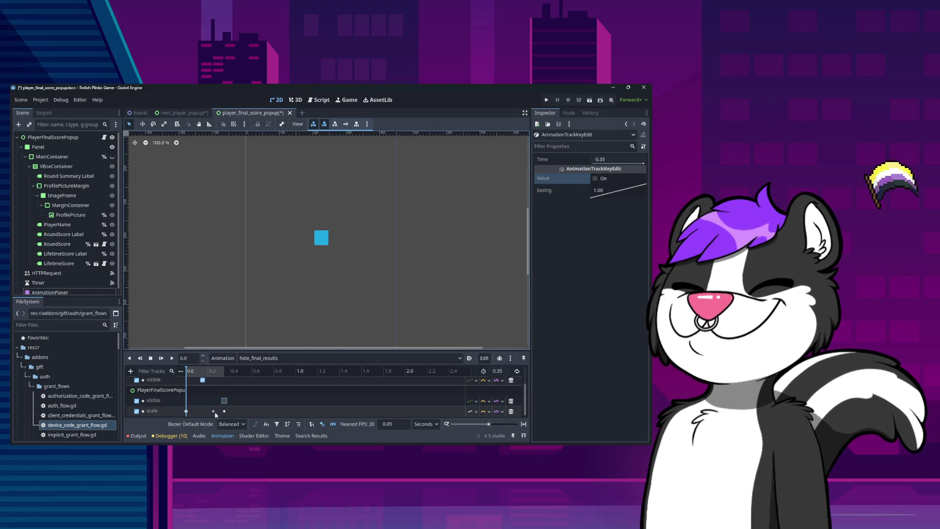
Step: Reposition the first scale key and inspect the 0.0 and 0.05 s scale keys
left_click(187, 411)
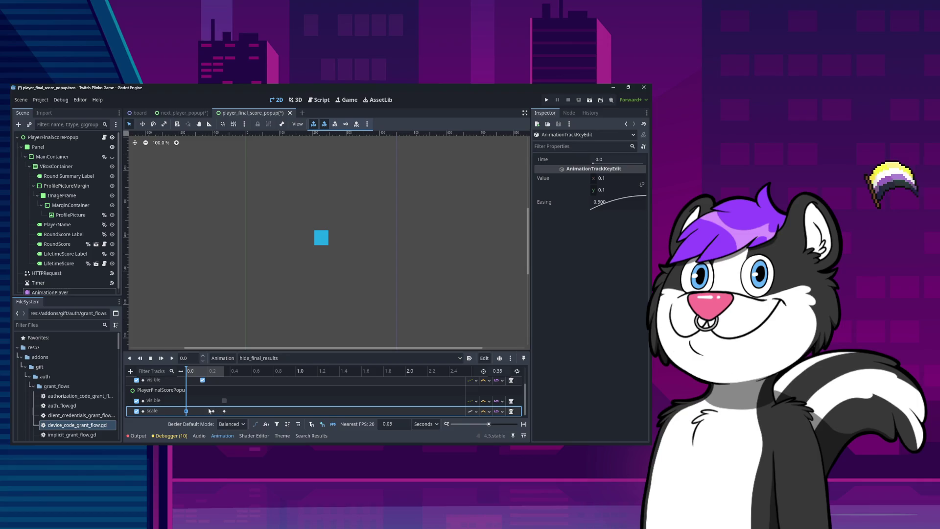
left_click_drag(232, 408, 195, 412)
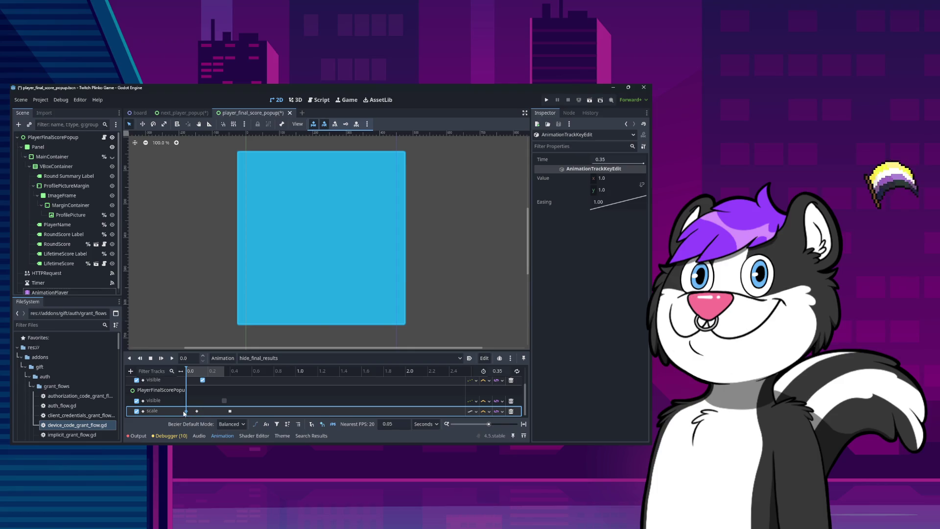
left_click(186, 410)
right_click(187, 410)
key("Escape")
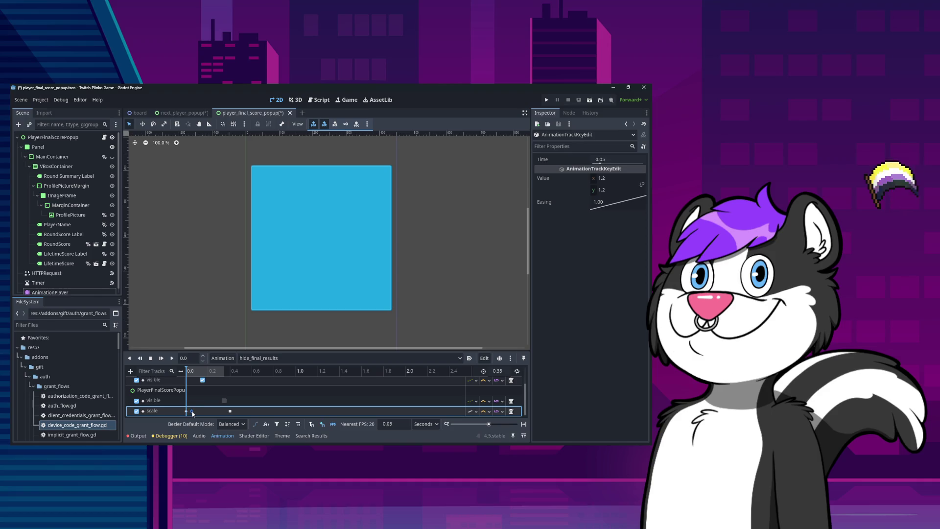
left_click(205, 412)
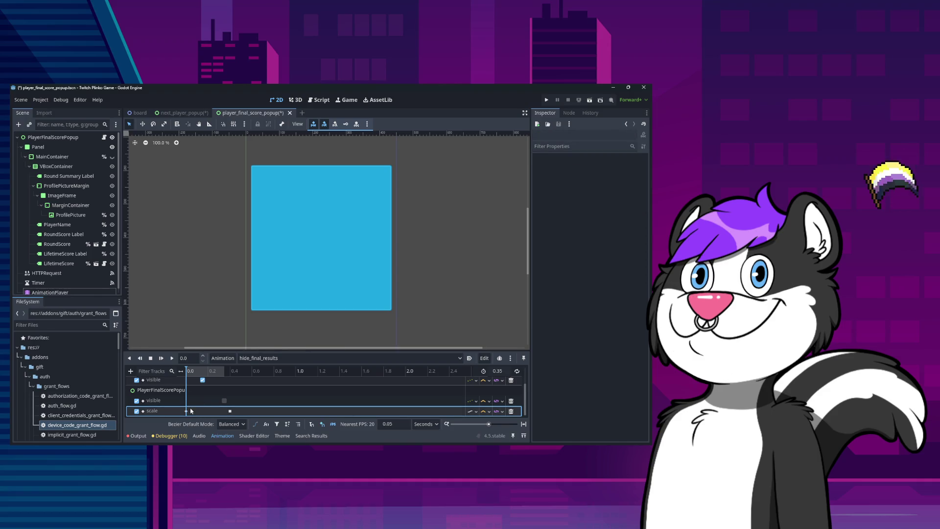
left_click(192, 412)
Step: Give the 0.1 s scale key an Ease Out easing curve
left_click(196, 412)
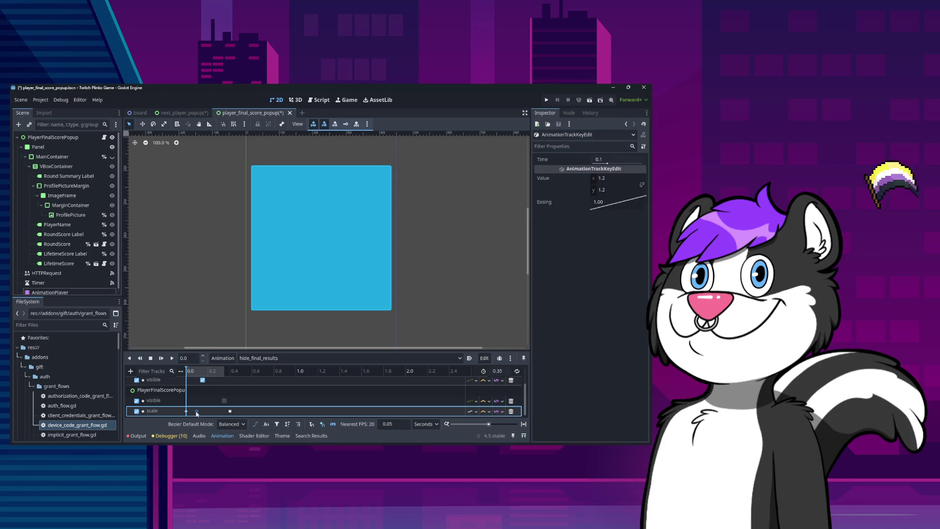
left_click(198, 412)
right_click(199, 412)
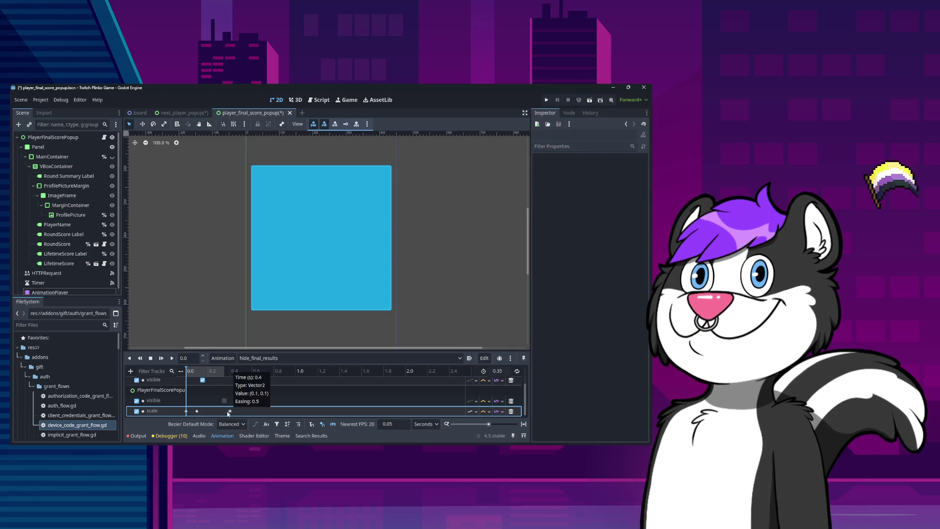
key("Escape")
left_click(197, 412)
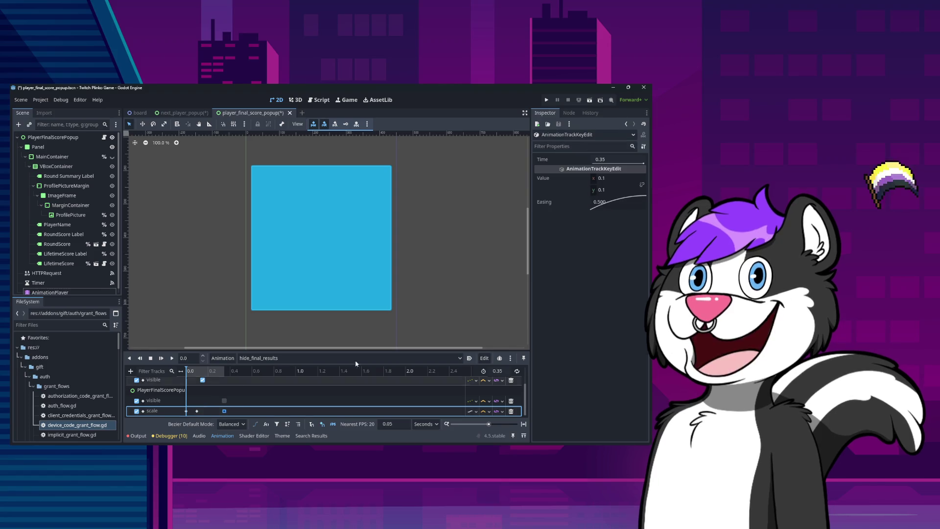
left_click(196, 410)
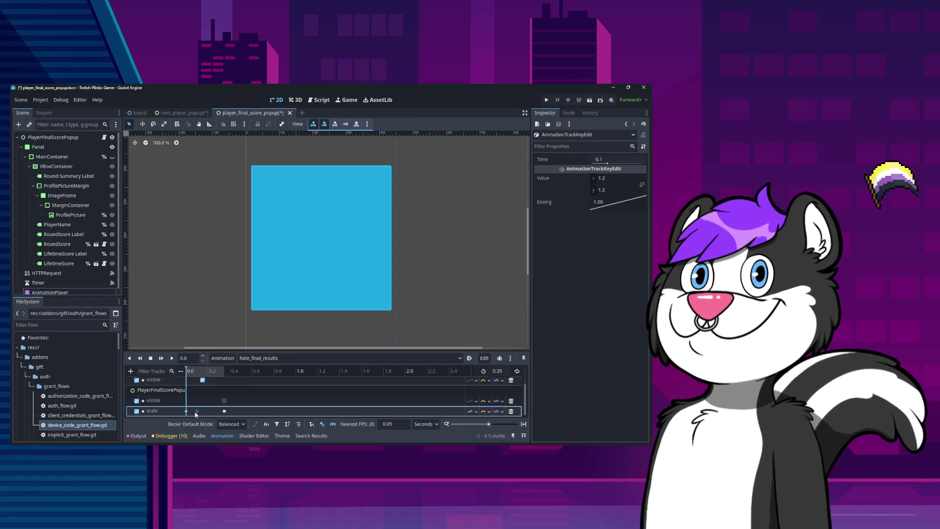
left_click(604, 202)
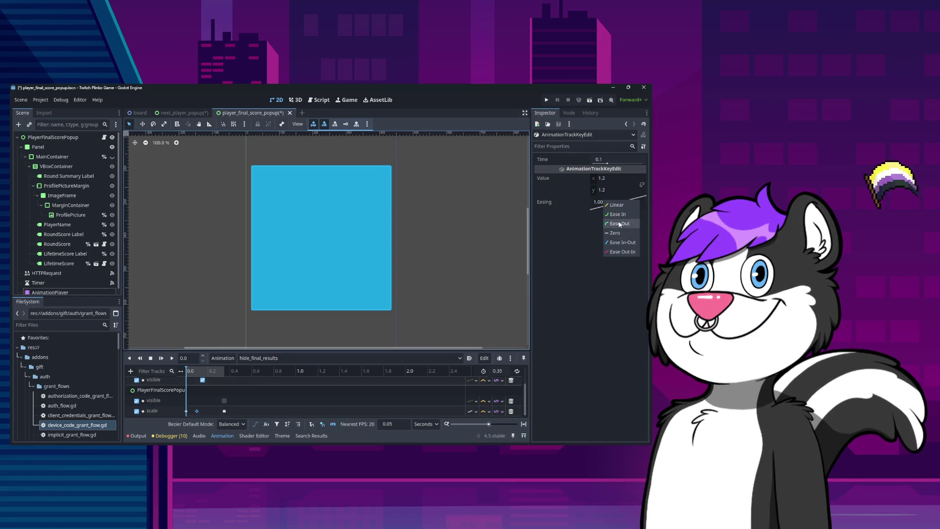
left_click(619, 223)
Step: Review the 0.35 s and 0.0 s scale keys, leaving their easing unchanged
left_click(224, 411)
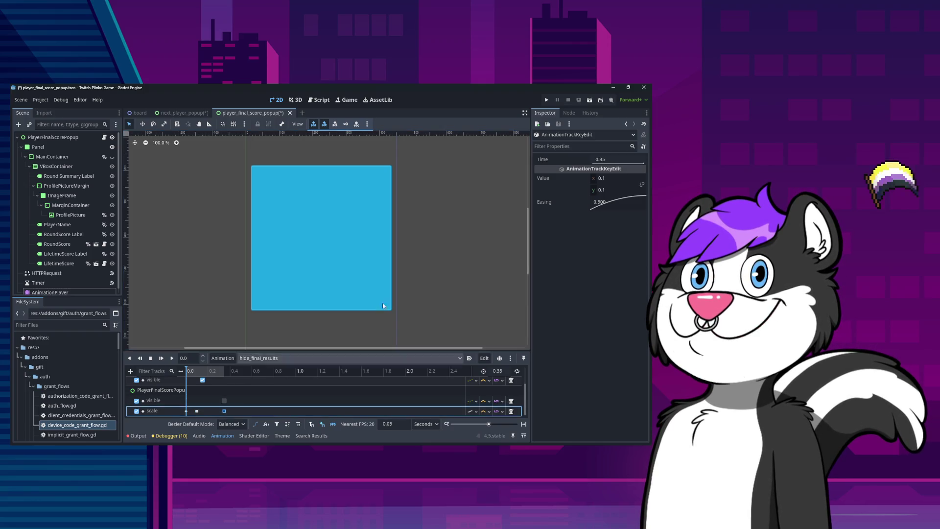
left_click(604, 202)
left_click(619, 206)
left_click(186, 411)
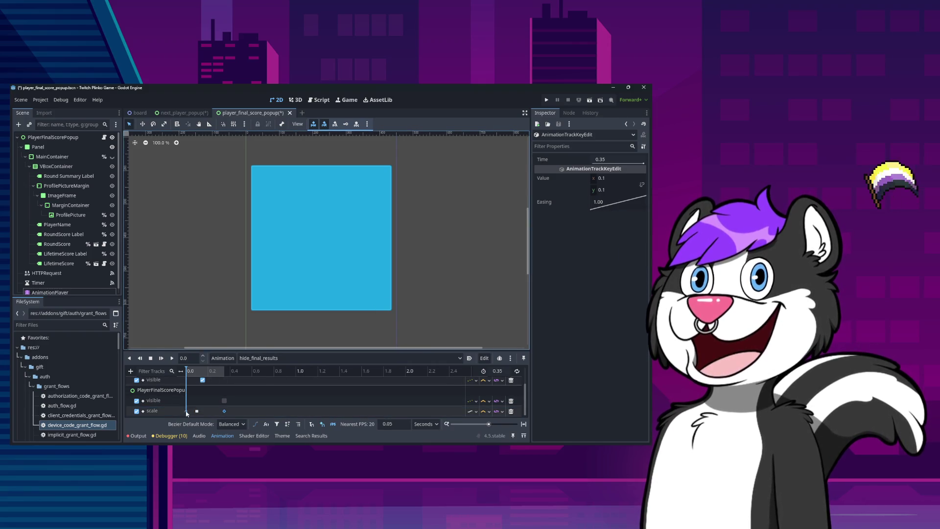
right_click(188, 404)
left_click(224, 404)
left_click(223, 401)
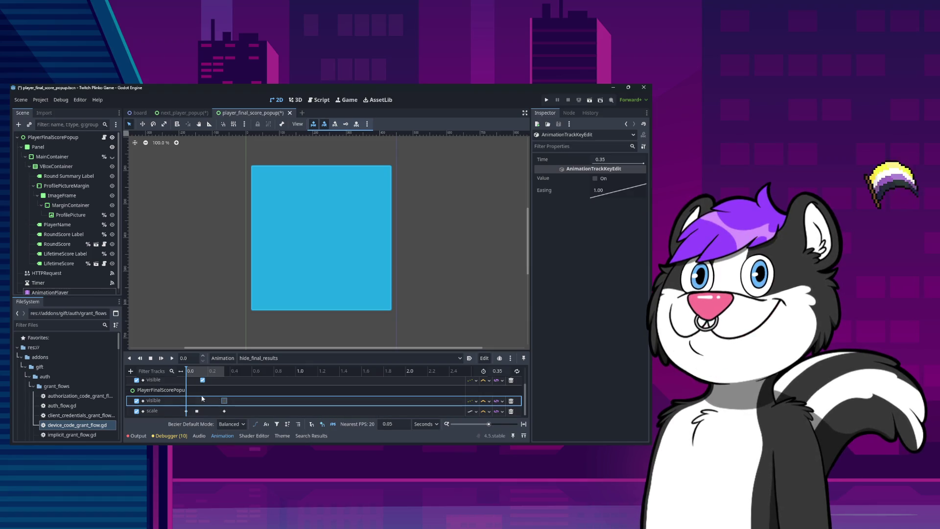
Step: Turn the 0.15 s visible key off and save the popup scene
scroll(201, 398, "up", 1)
left_click(204, 402)
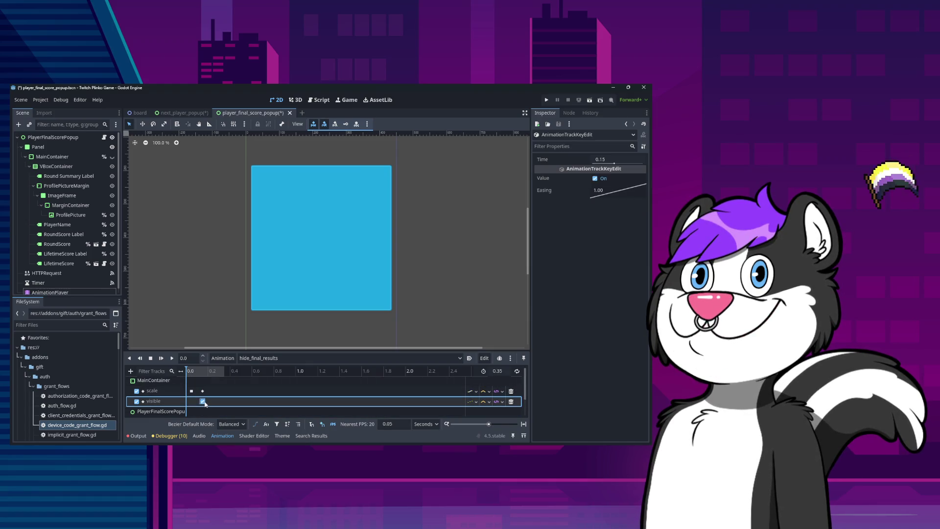
double_click(203, 402)
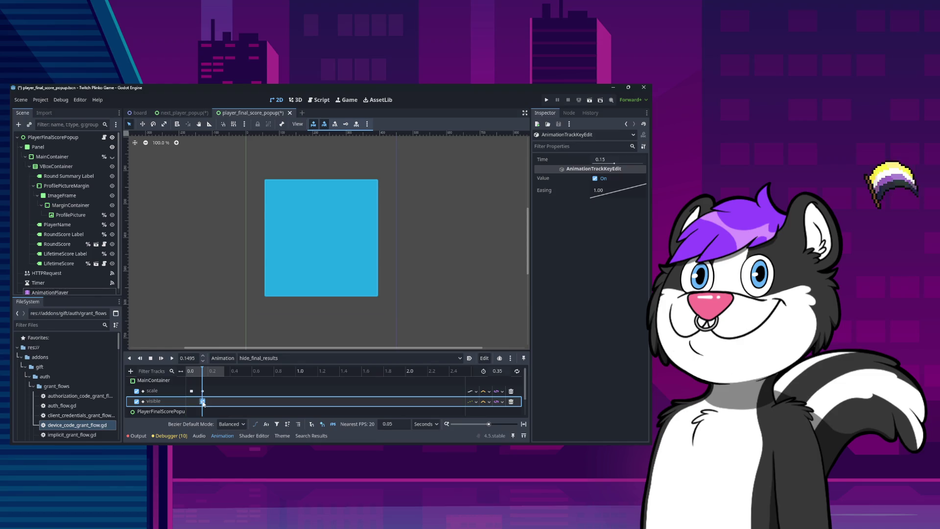
right_click(203, 402)
left_click(595, 178)
left_click(594, 178)
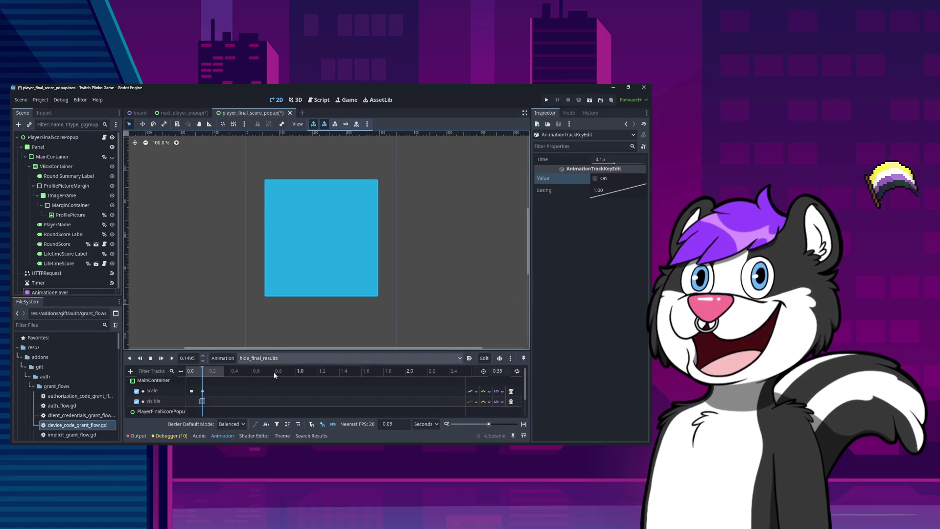
key("ctrl+s")
Step: Check the 0.05 s scale key and rewind the animation preview to the start
left_click(191, 391)
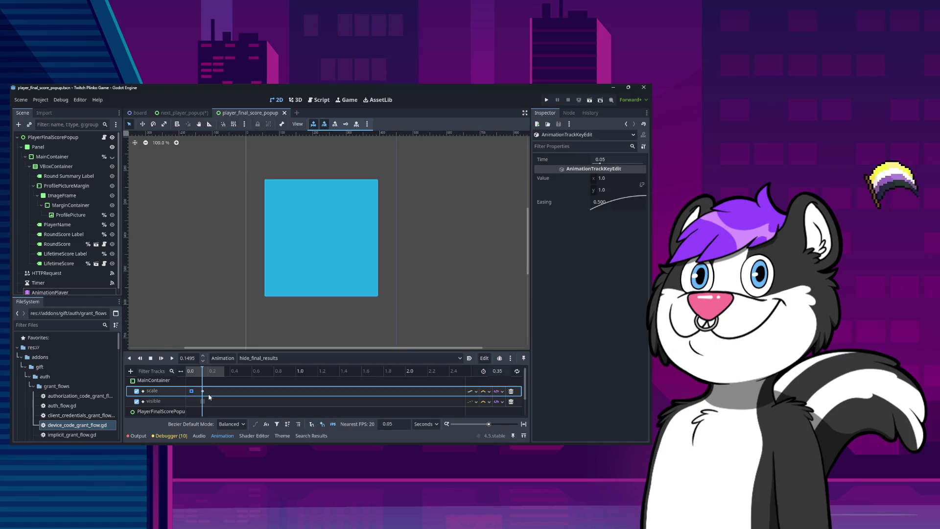
right_click(204, 394)
key("Escape")
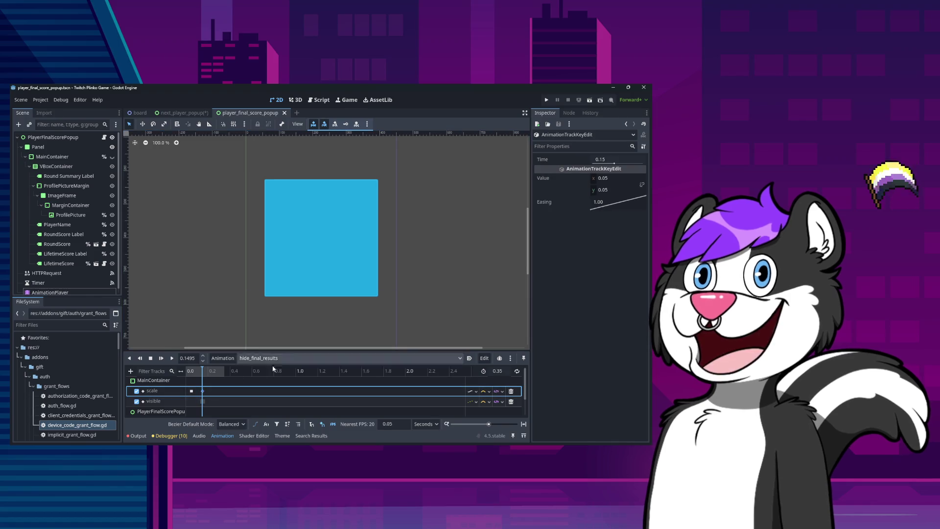
left_click_drag(204, 372, 187, 372)
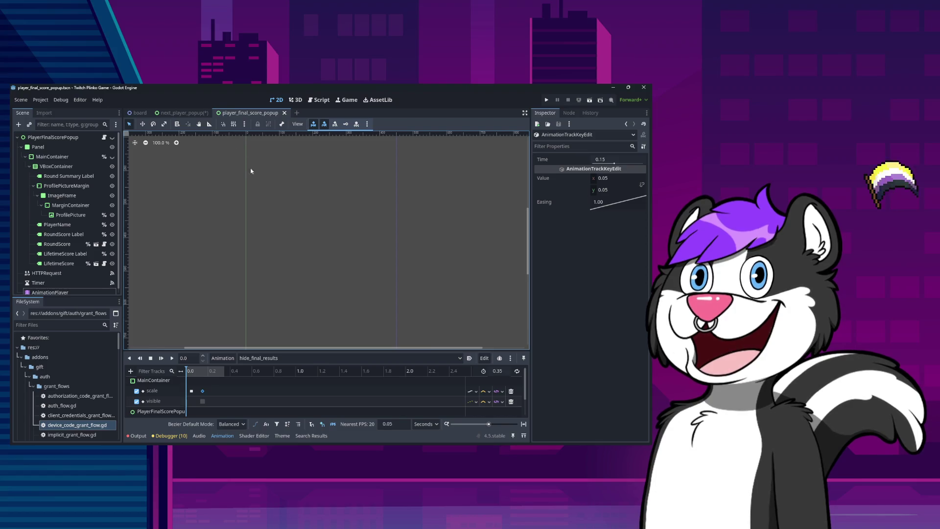
Step: Save the next_player_popup scene and open the player_final_score_popup script
left_click(177, 114)
key("ctrl+s")
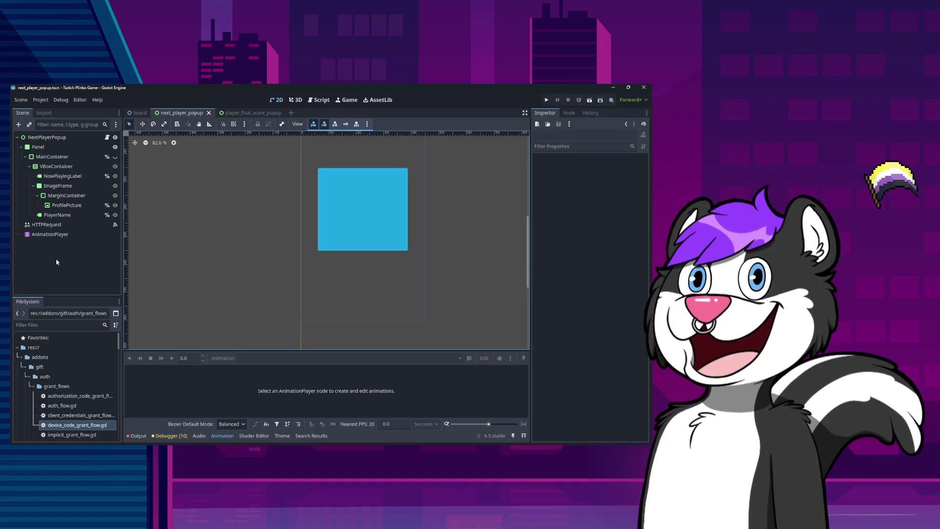
left_click(253, 113)
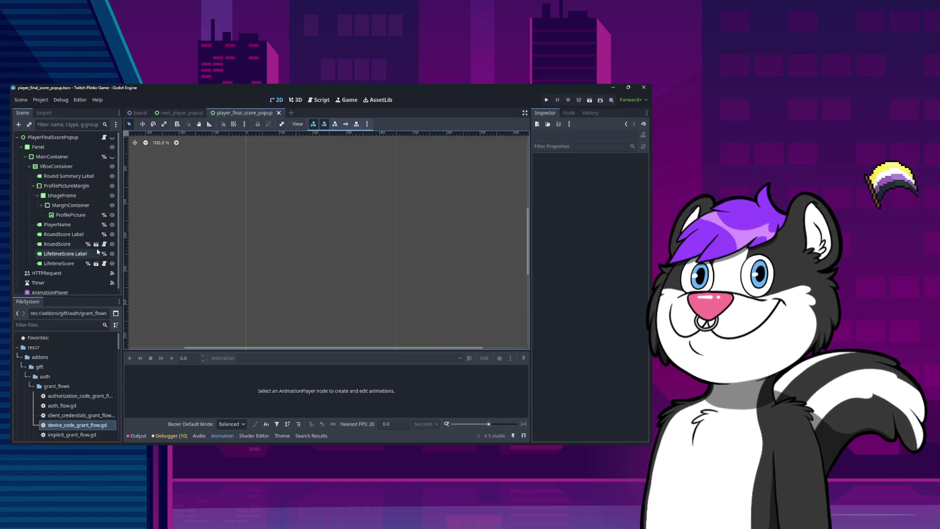
left_click(103, 137)
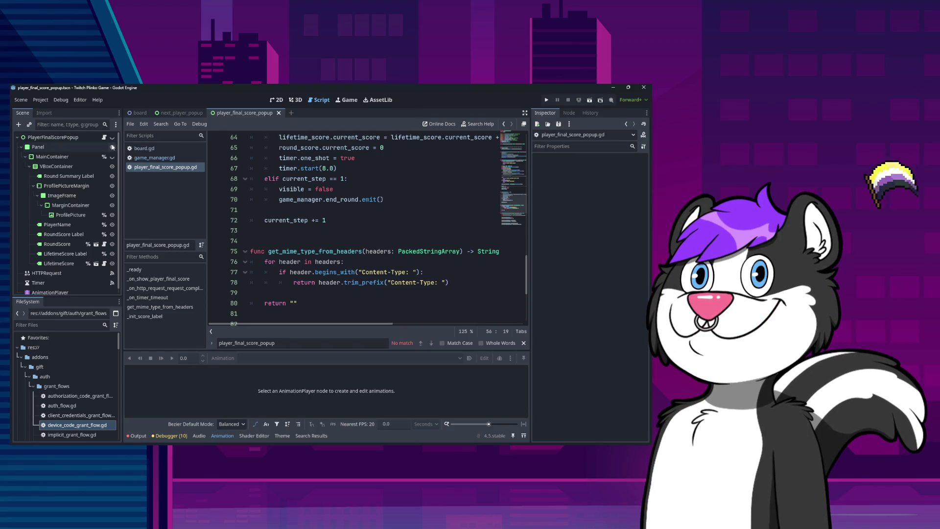
Step: Search the popup script for 'visible' to find its visibility assignments
scroll(318, 245, "up", 20)
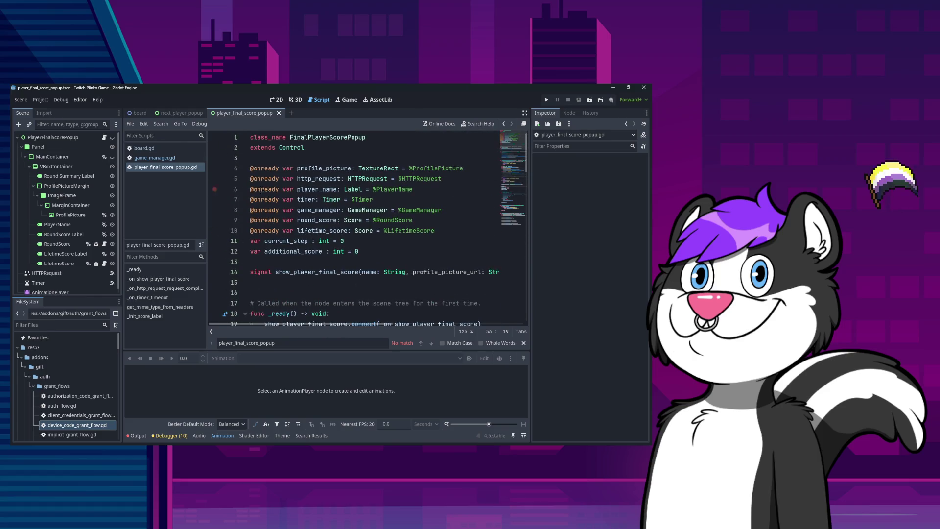
left_click(338, 179)
key("ctrl+Home")
key("ctrl+f")
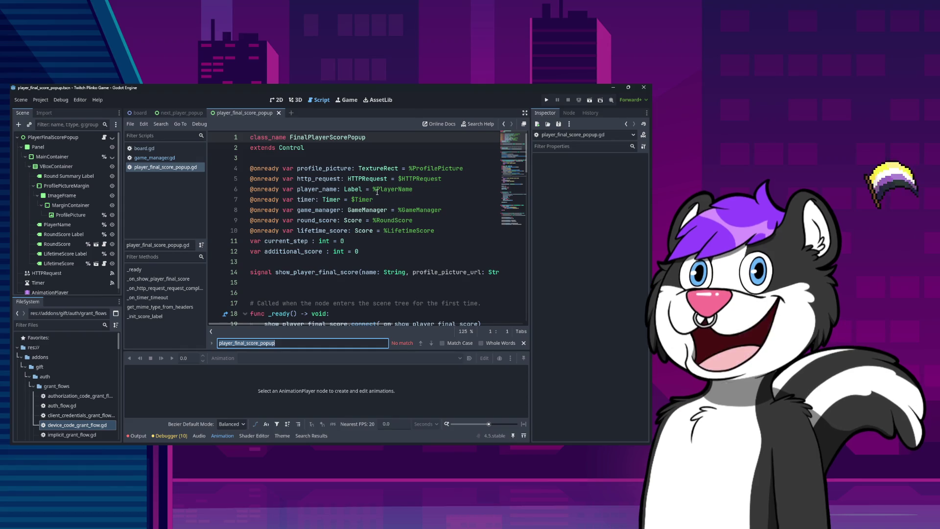
left_click(400, 202)
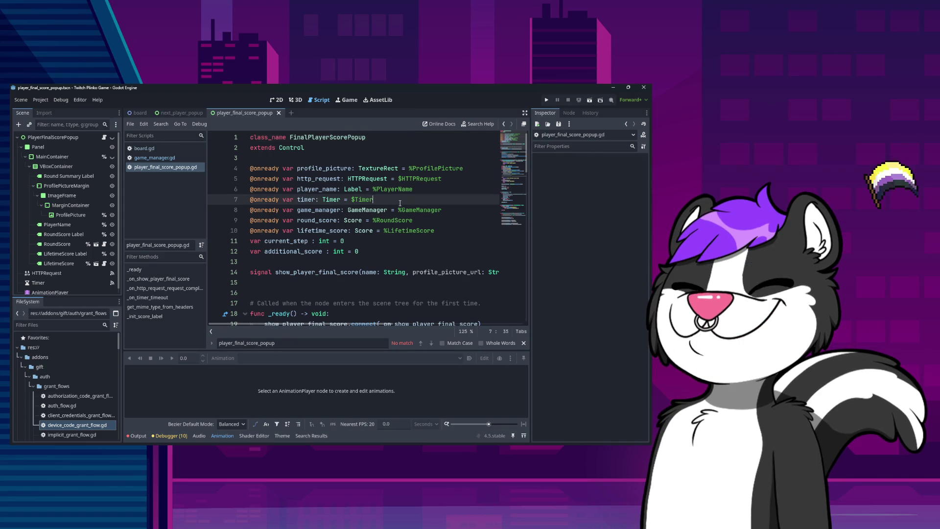
type("visi")
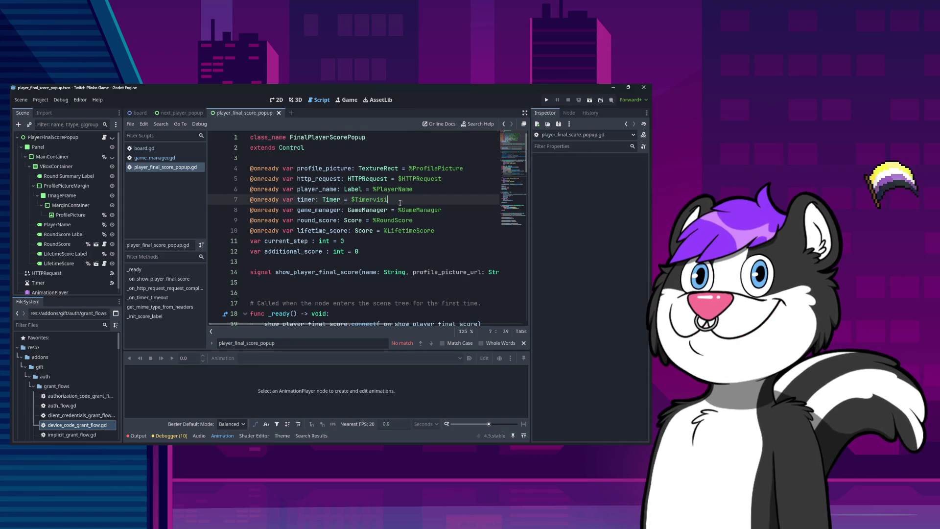
key("ctrl+f")
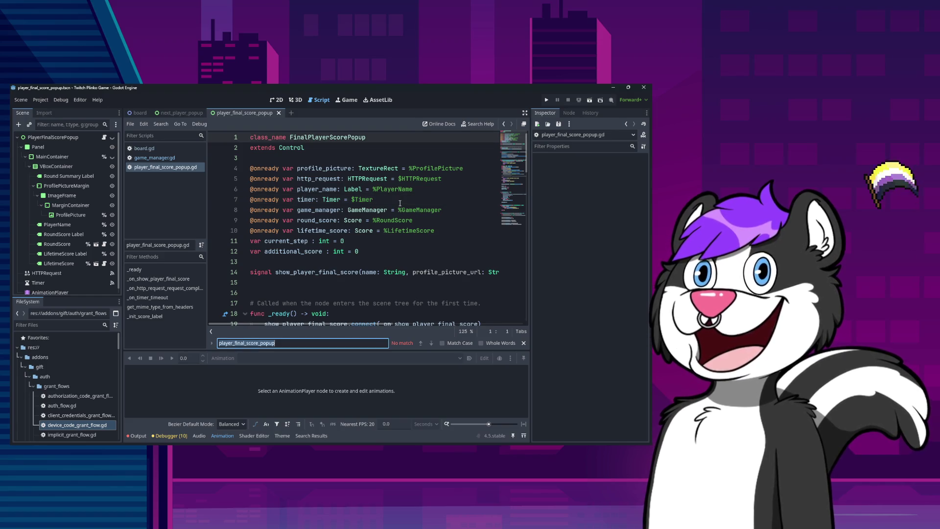
type("visible")
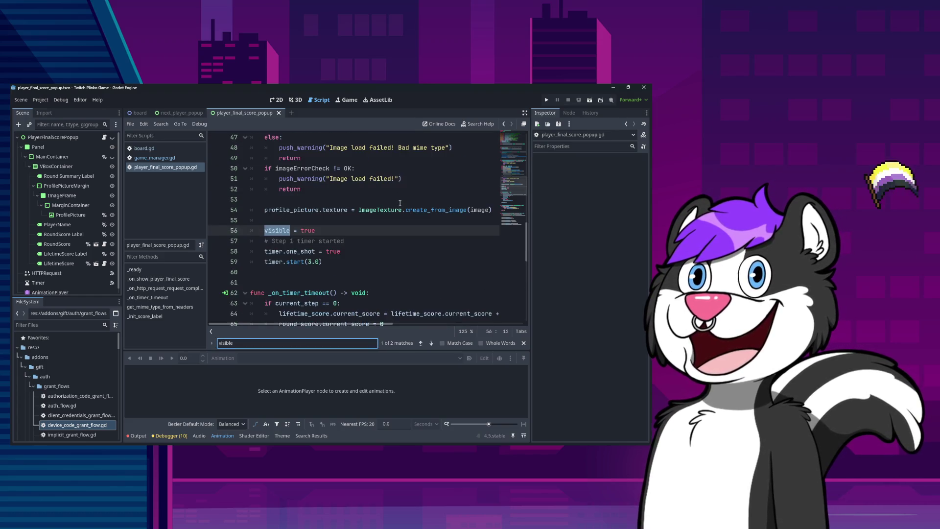
key("Return")
key("Escape")
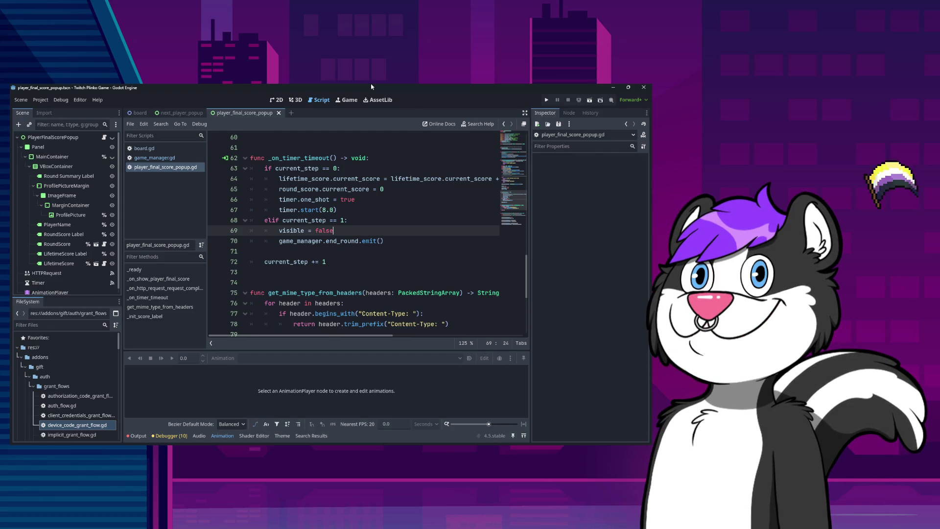
Step: Locate the visible = false line in the timer's second step
left_click(361, 202)
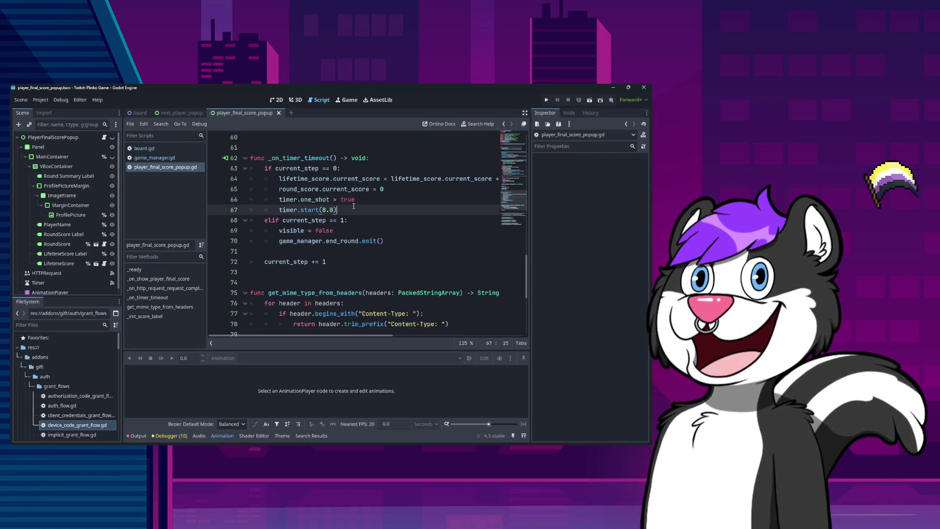
left_click(395, 186)
left_click(349, 210)
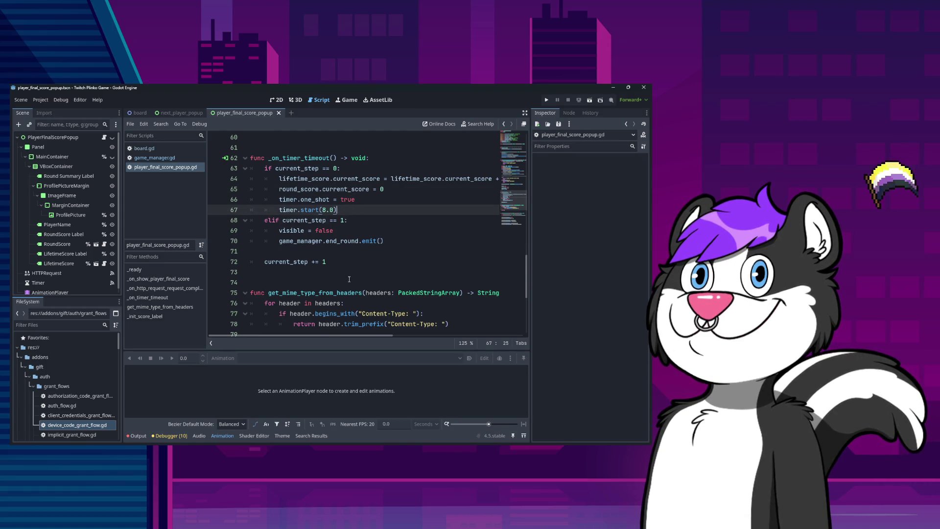
scroll(344, 278, "down", 6)
scroll(344, 278, "up", 7)
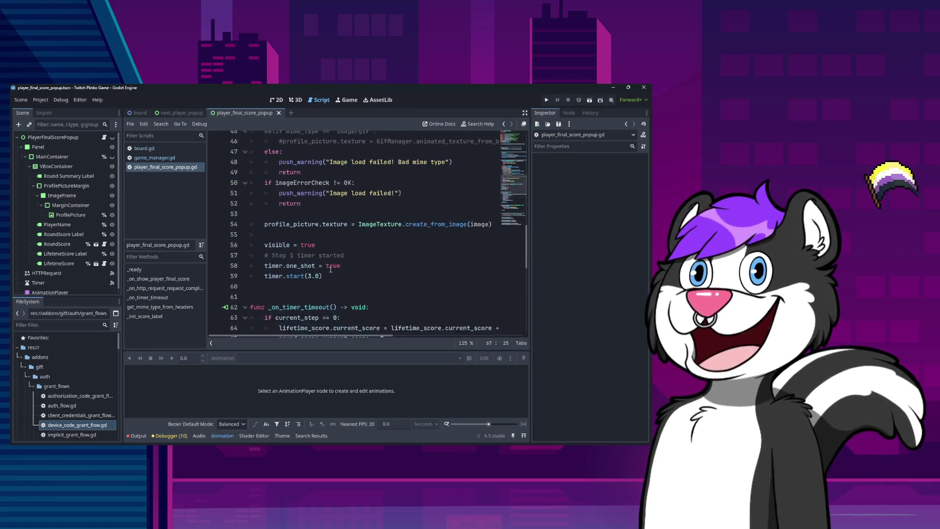
left_click(342, 303)
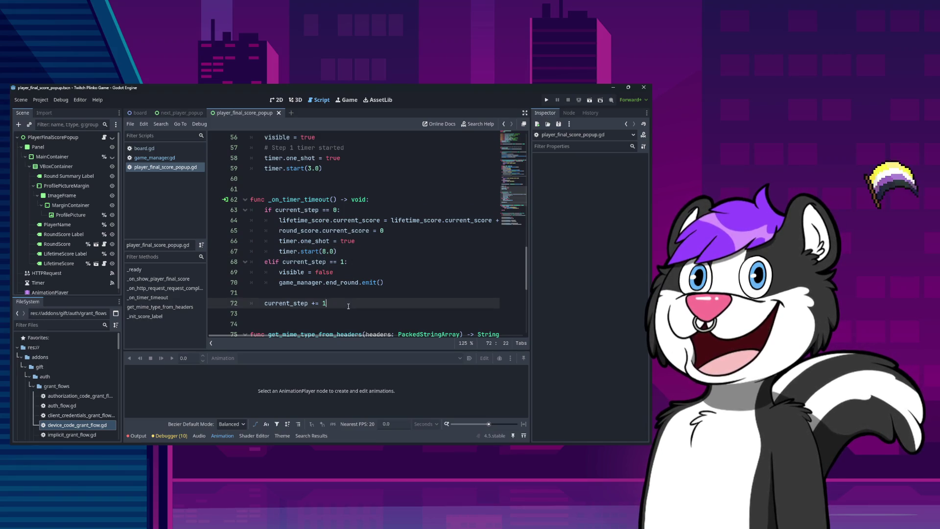
left_click(344, 267)
key("Up")
key("Down")
key("Down")
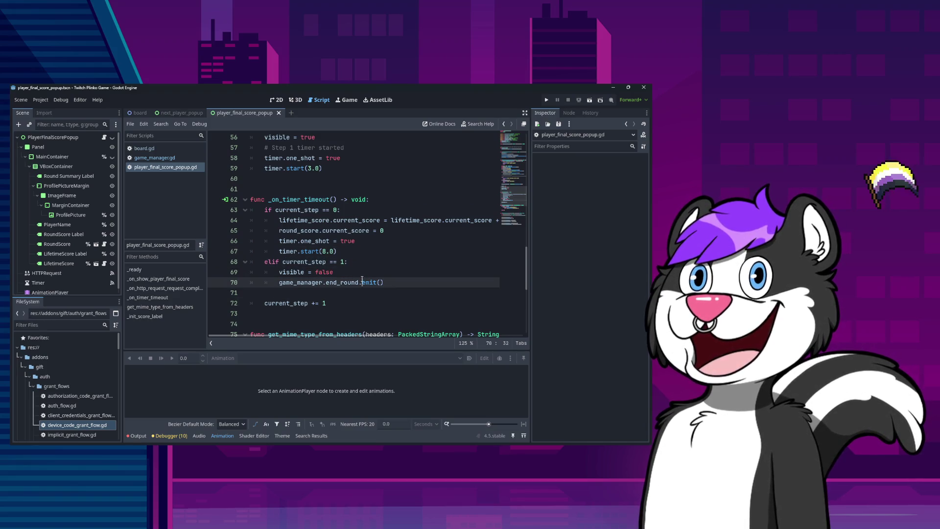
key("Up")
Step: Delete visible = false, start typing 'ani' in its place, and scroll to the top
key("shift+Home")
key("BackSpace")
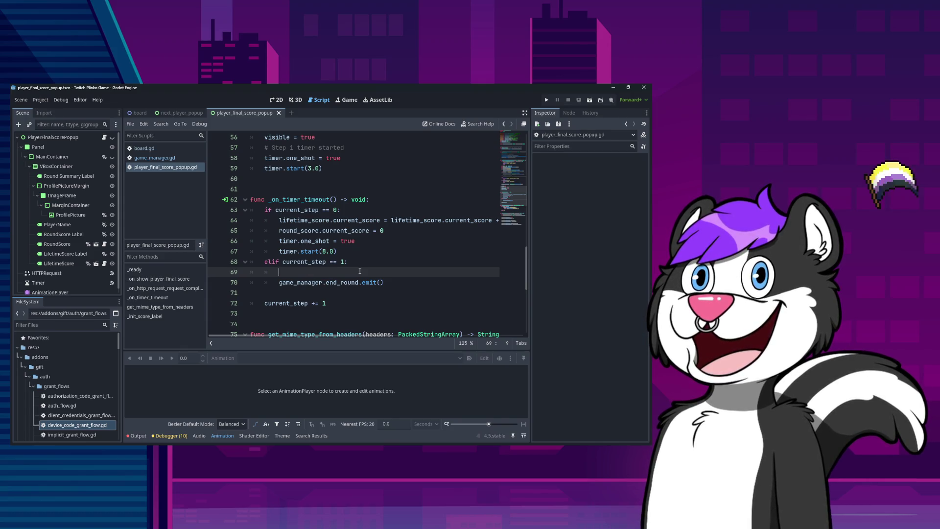
type("ani")
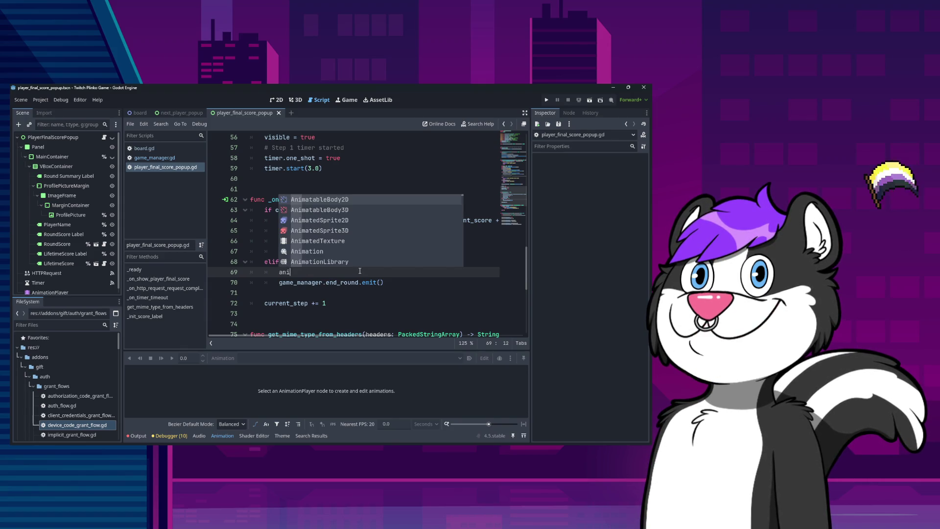
scroll(366, 245, "up", 8)
scroll(367, 244, "up", 7)
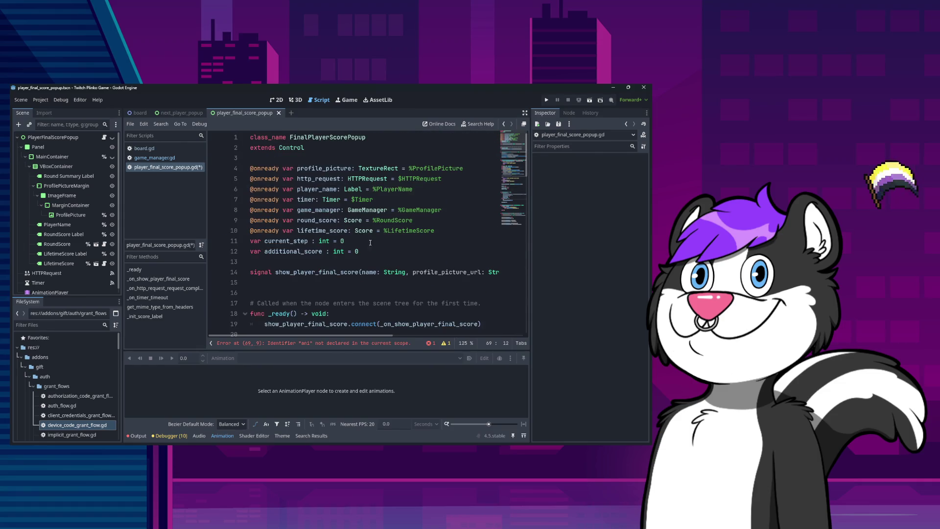
left_click(370, 242)
left_click(448, 230)
key("Return")
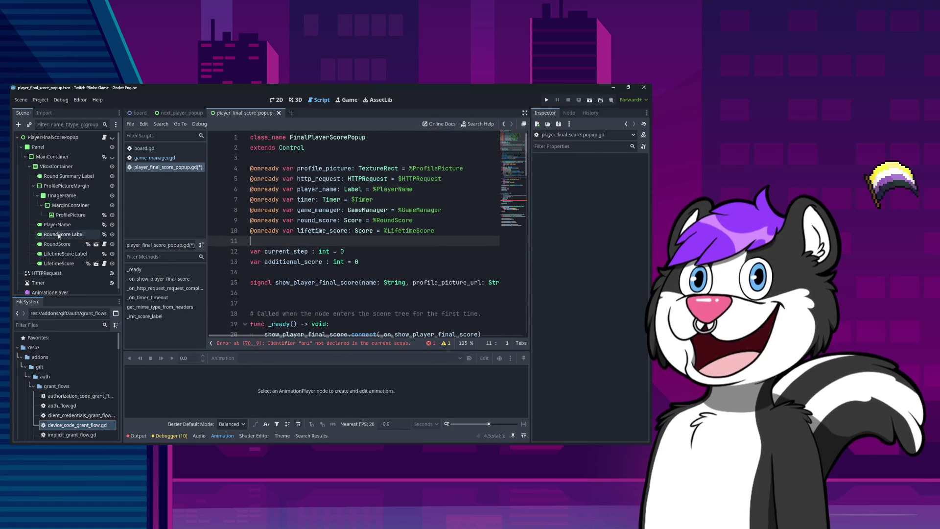
left_click(63, 289)
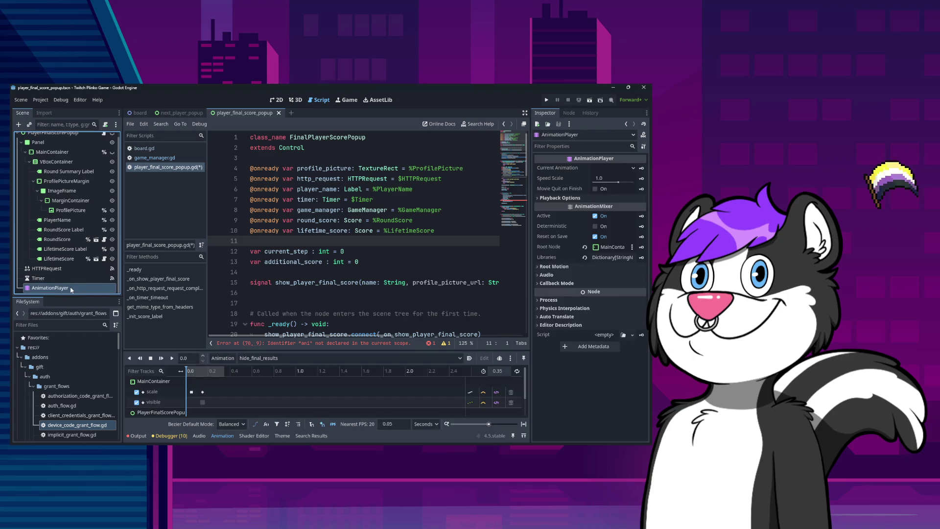
mouse_move(67, 293)
left_mouse_down()
mouse_move(294, 221)
mouse_move(274, 243)
mouse_move(255, 240)
left_mouse_up()
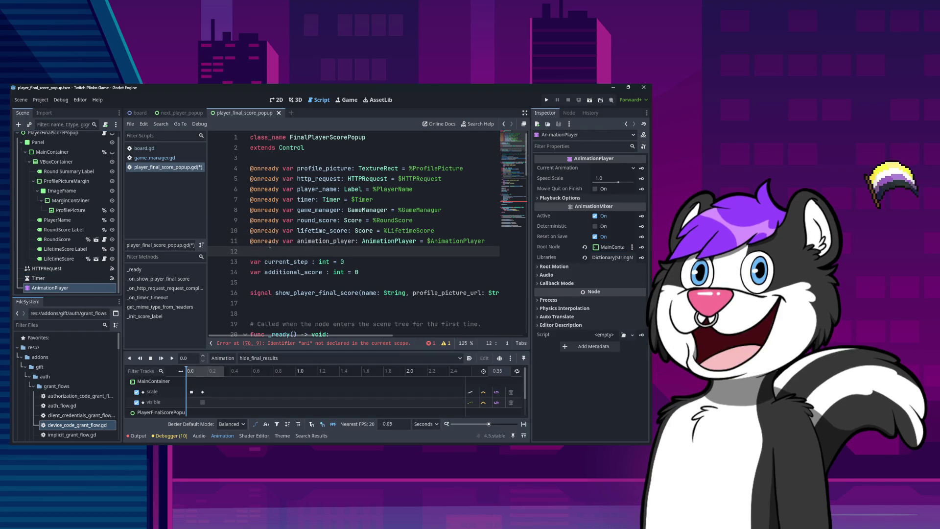
right_click(80, 290)
key("Escape")
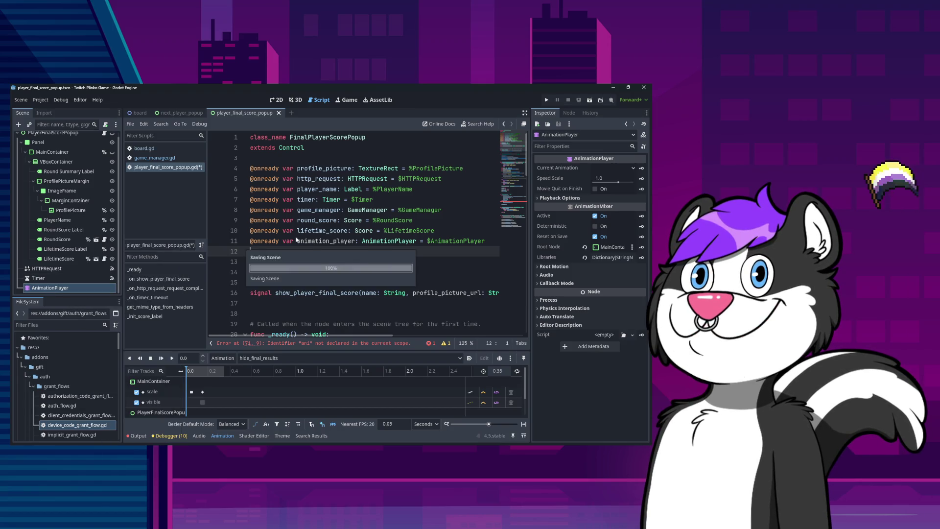
key("ctrl+s")
scroll(317, 247, "down", 20)
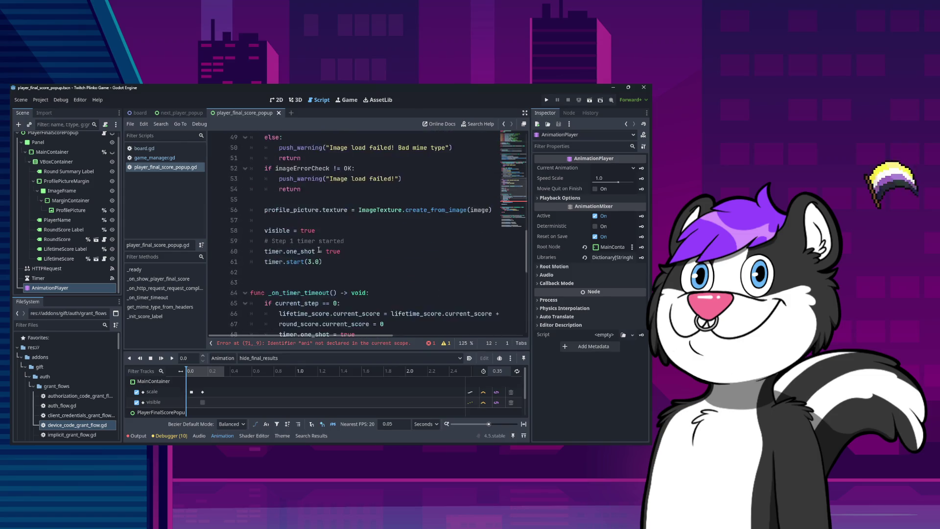
scroll(318, 248, "up", 3)
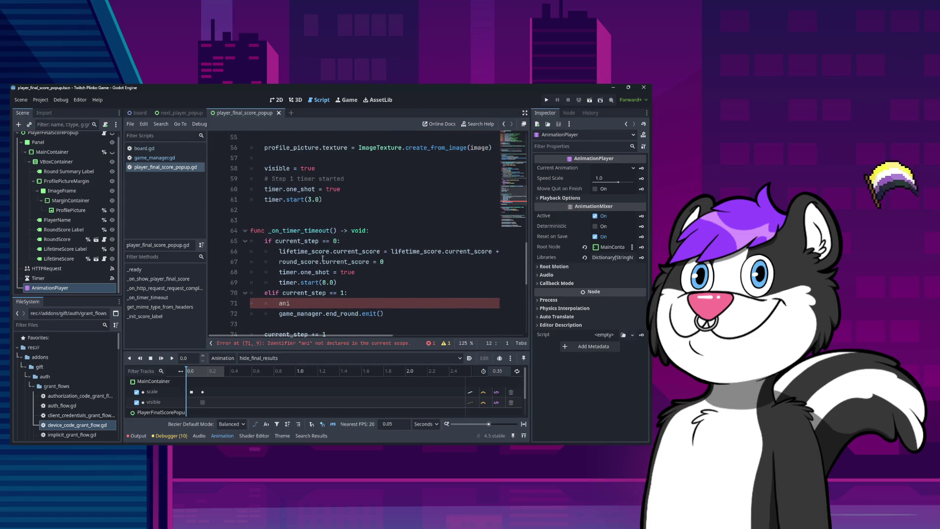
left_click(304, 300)
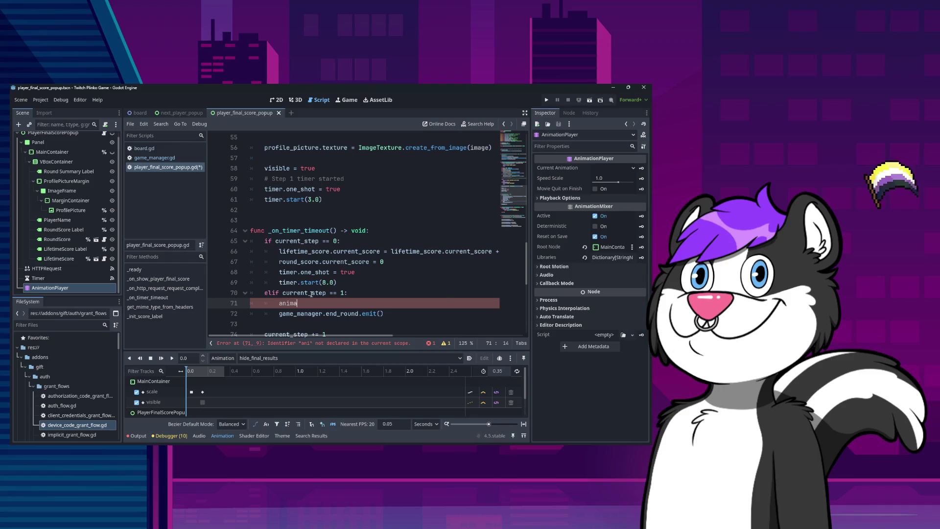
Step: Complete step 1 as animation_player.play("hide_final_results") and save the script
type("tion_player.pl")
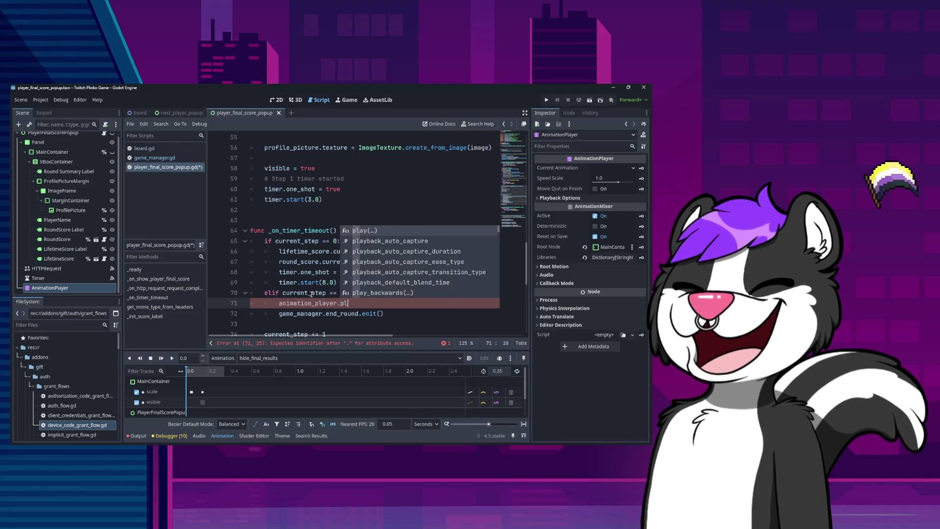
key("Return")
key("Return")
key("ctrl+s")
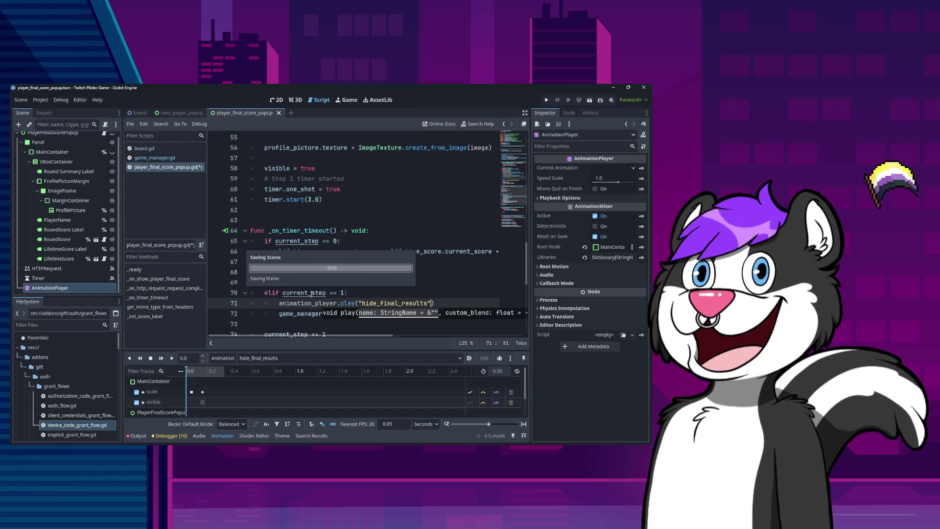
key("End")
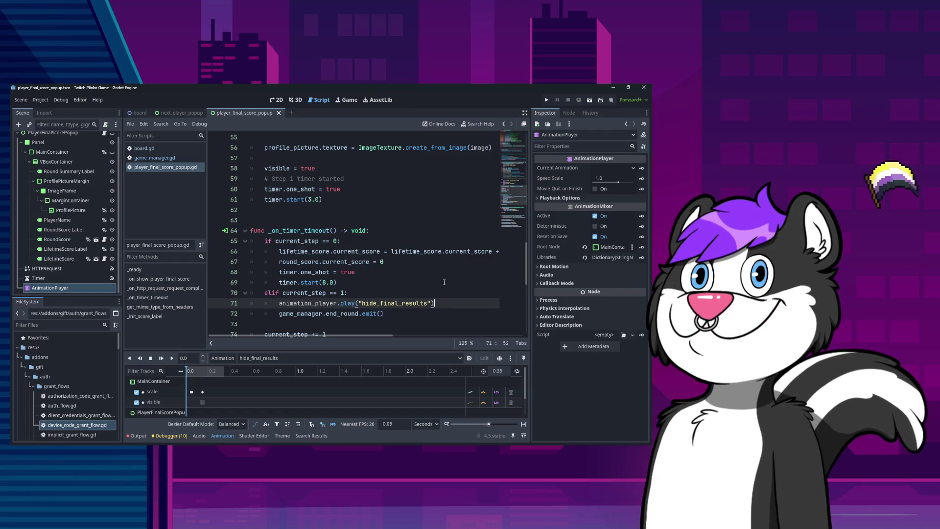
Step: Delete the game_manager.end_round.emit() line from step 1
left_click(397, 310)
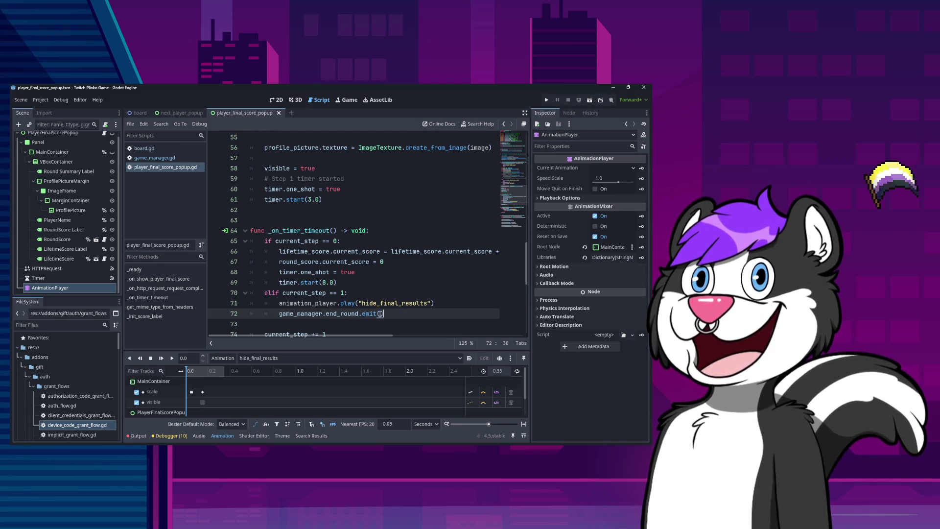
left_click_drag(383, 314, 279, 316)
key("BackSpace")
key("BackSpace")
key("BackSpace")
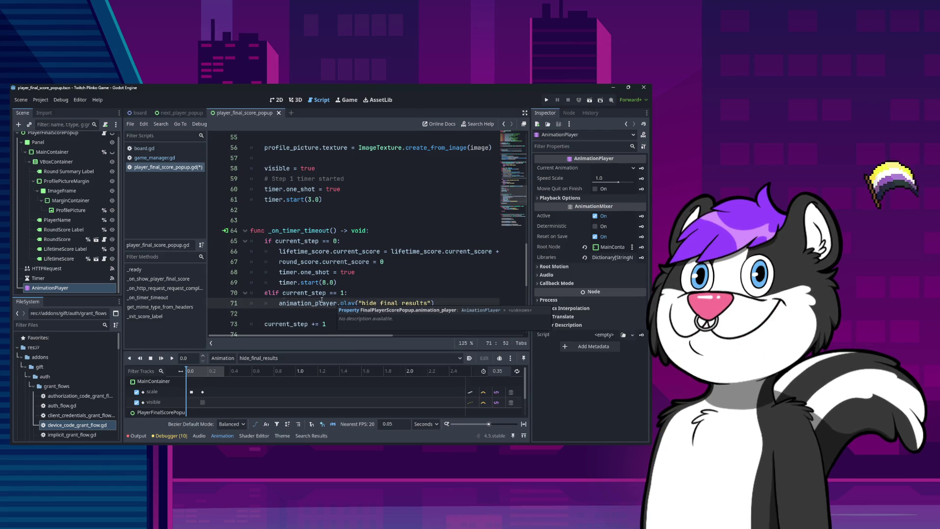
left_click(78, 287)
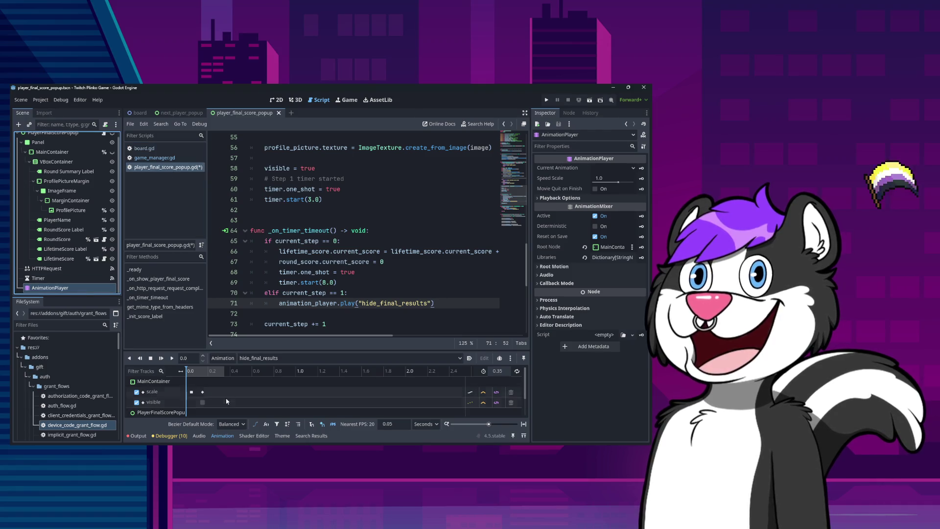
scroll(224, 401, "down", 1)
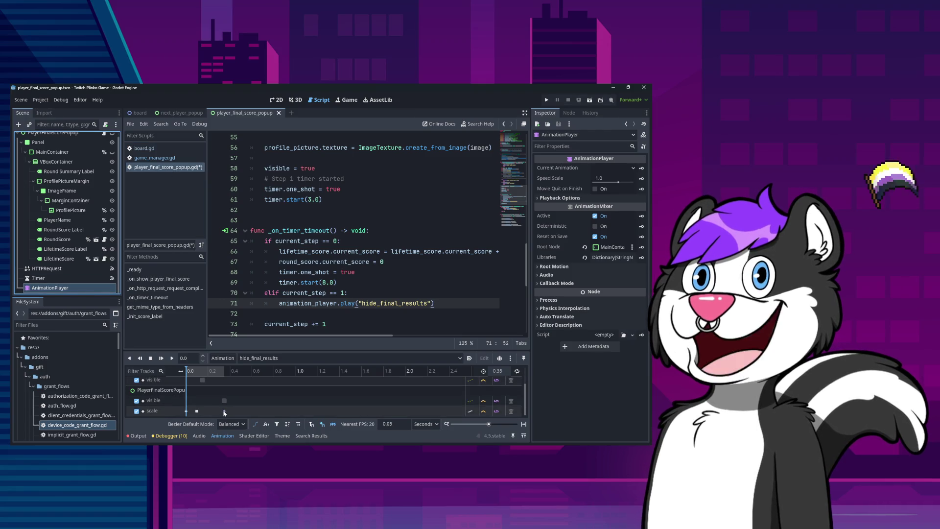
scroll(141, 386, "up", 1)
scroll(142, 390, "up", 1)
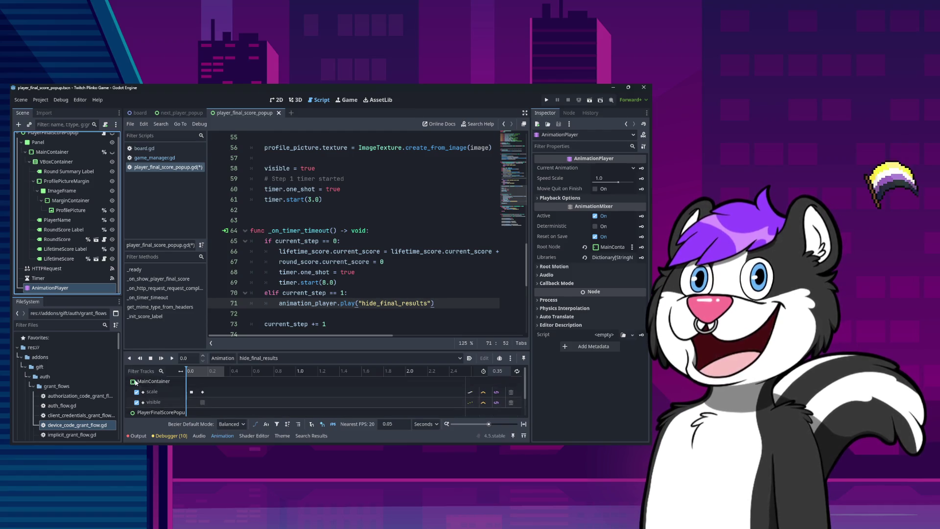
left_click(135, 371)
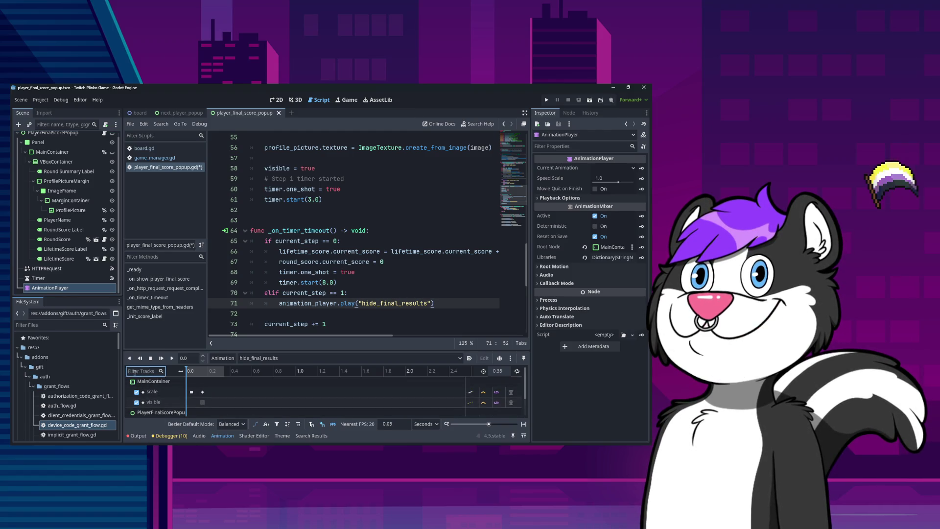
left_click(52, 289)
left_click(250, 361)
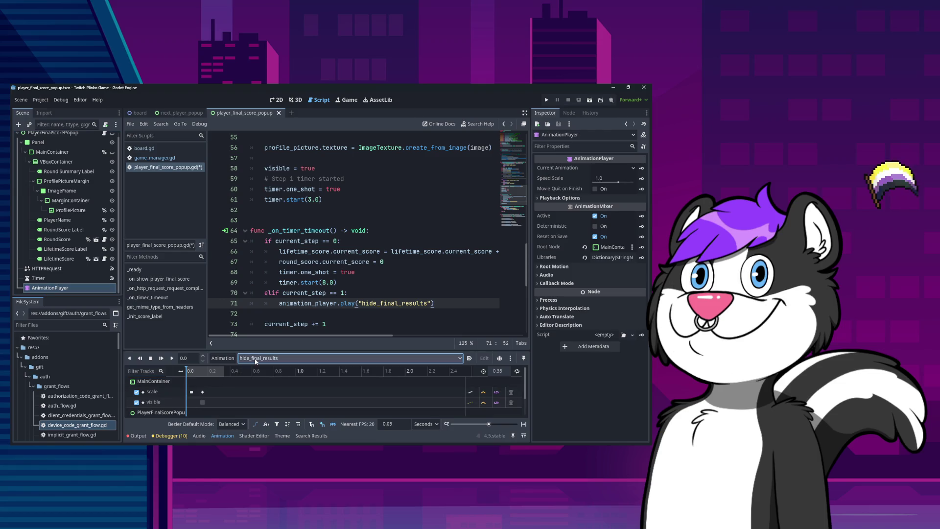
scroll(139, 413, "down", 2)
left_click(142, 415)
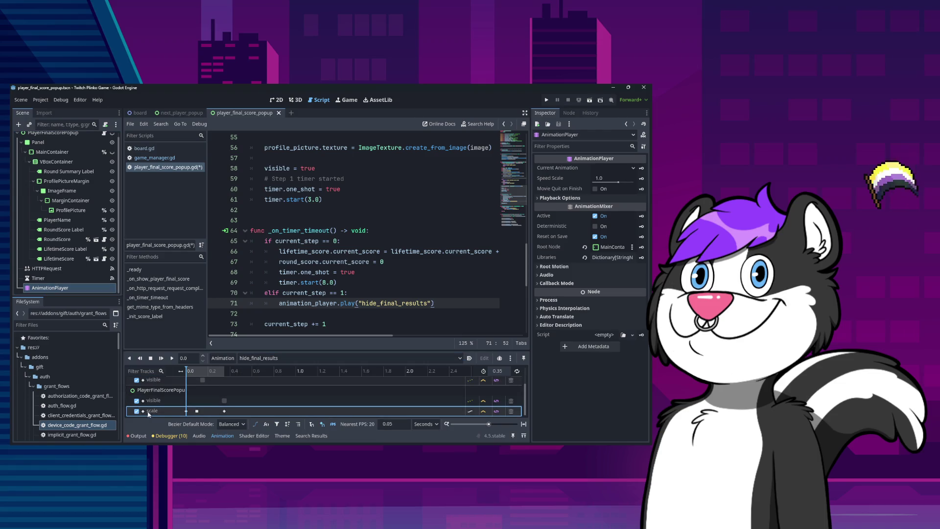
left_click(53, 287)
key("Up")
key("Up")
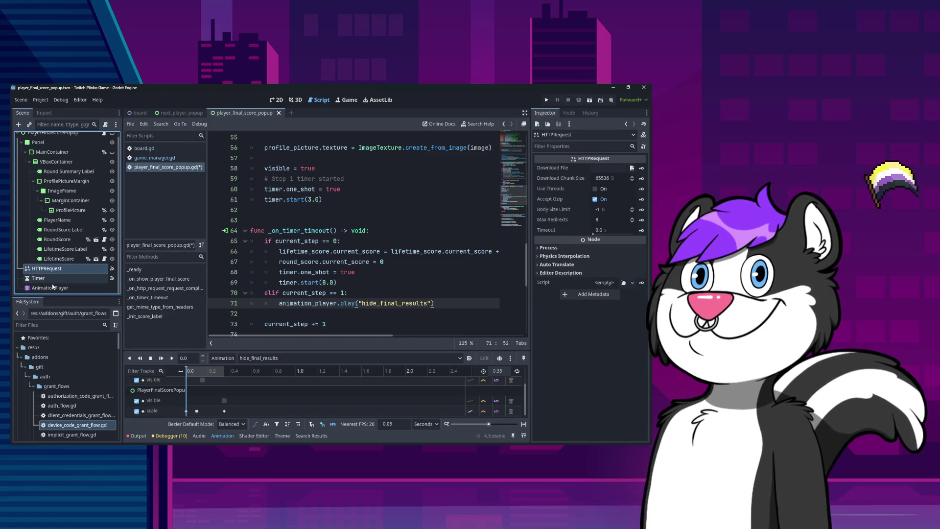
left_click(53, 287)
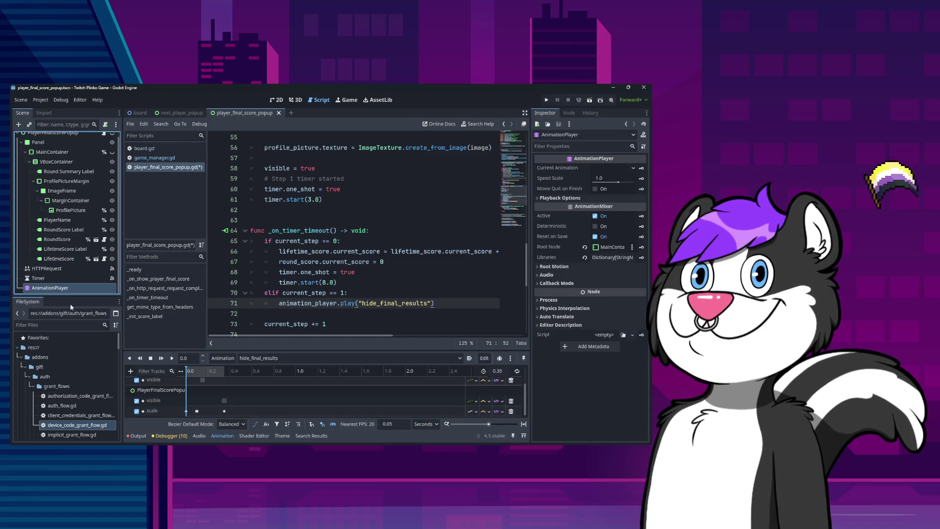
left_click(130, 370)
left_click(149, 368)
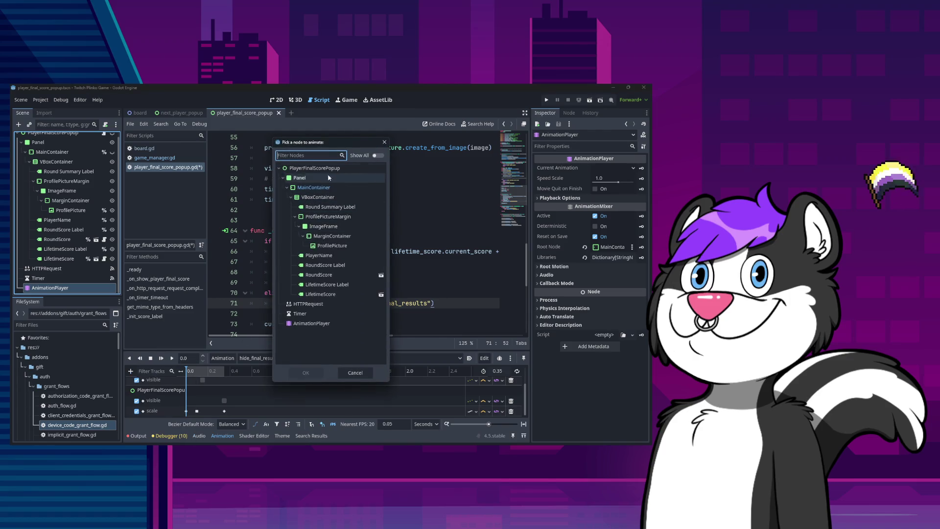
left_click(378, 155)
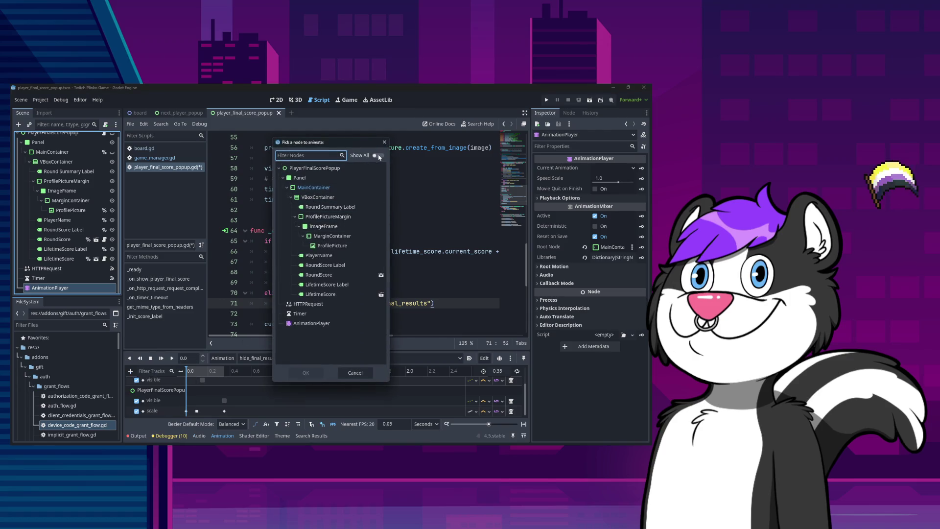
left_click(307, 156)
type("game")
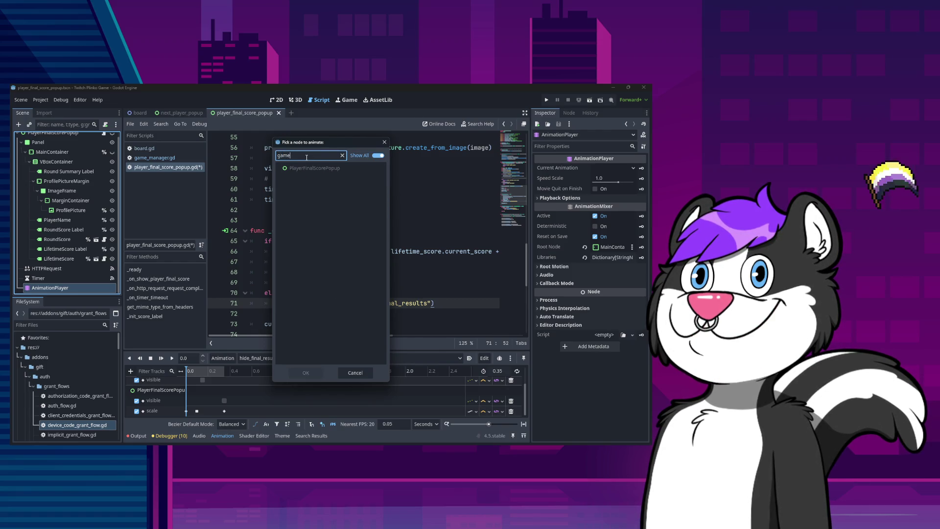
left_click(342, 155)
left_click(377, 155)
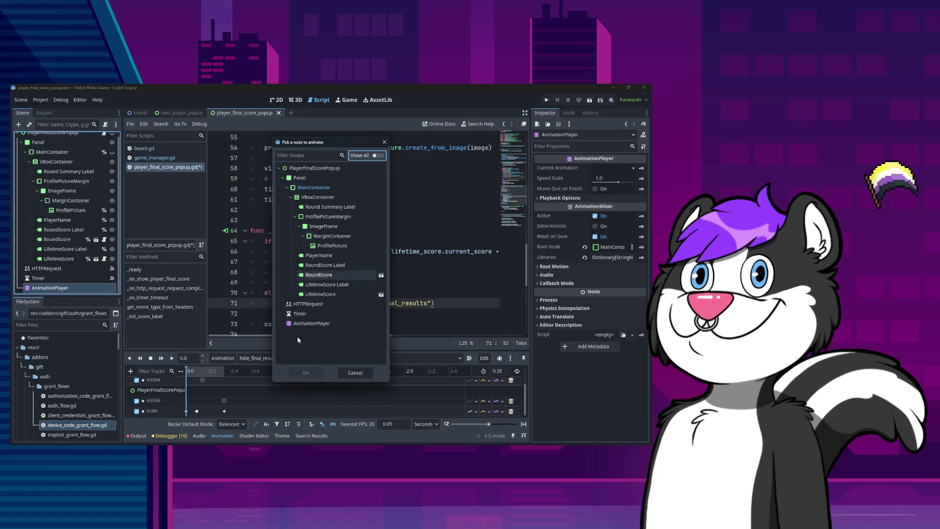
left_click(355, 373)
left_click(130, 371)
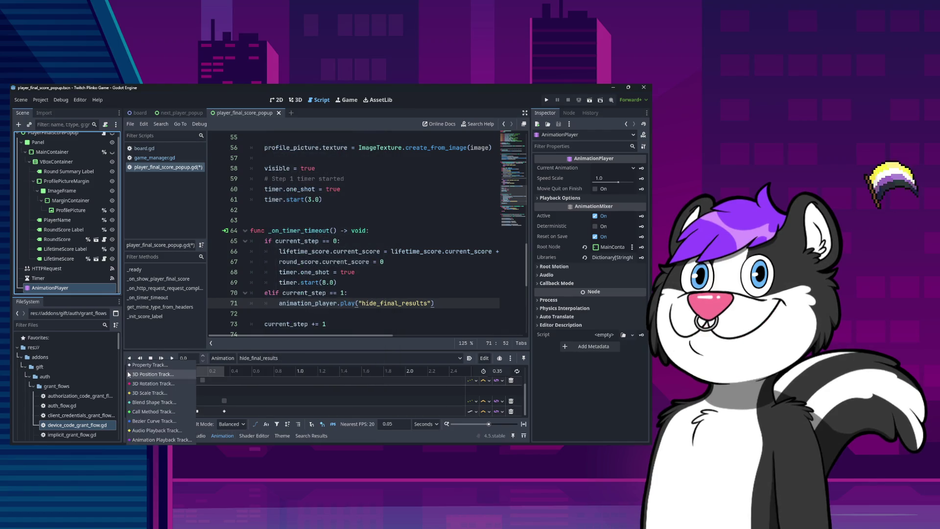
left_click(148, 412)
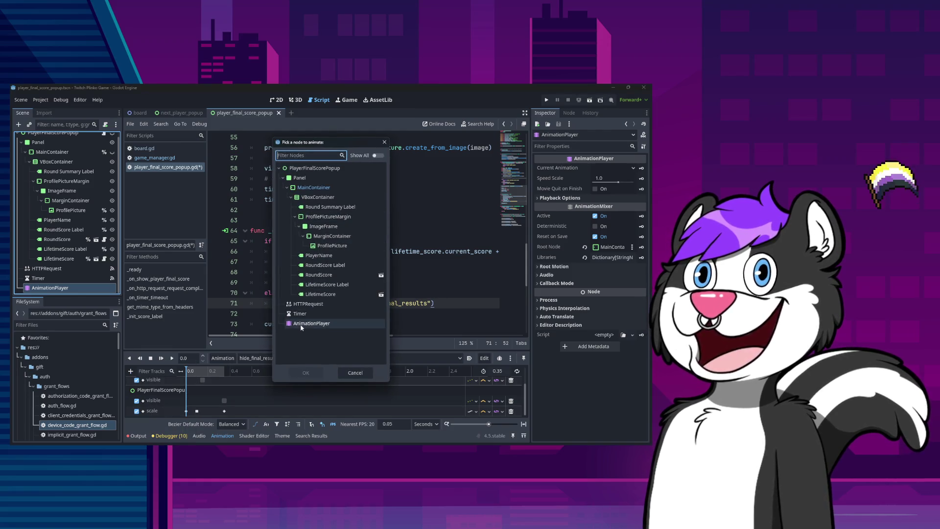
type("ga")
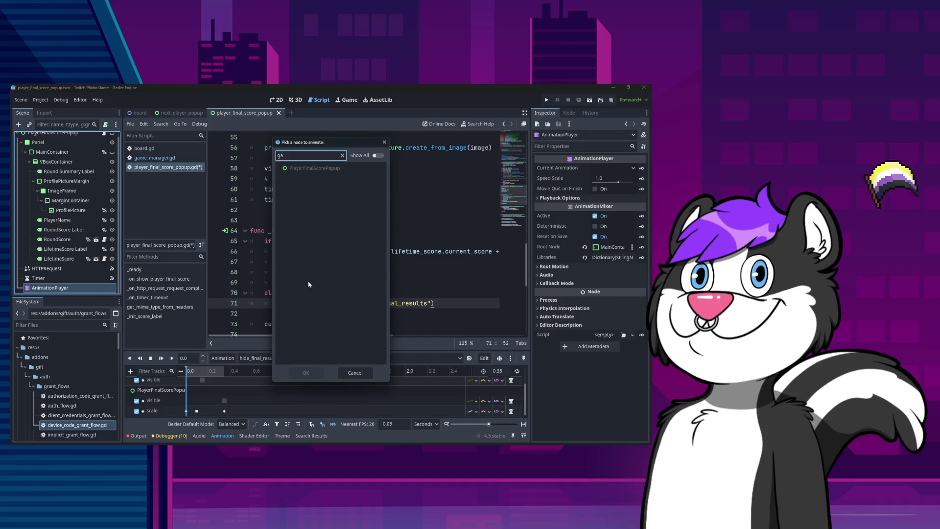
key("Escape")
scroll(76, 260, "up", 1)
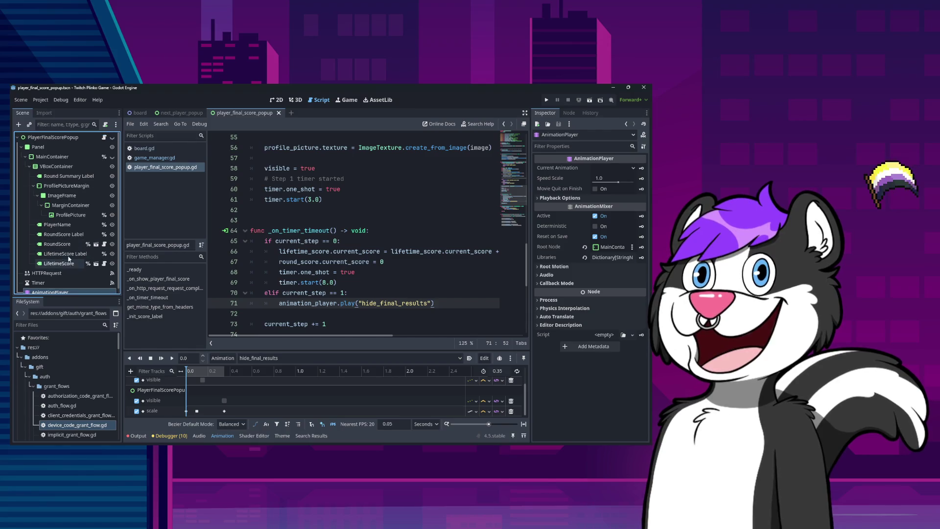
Step: Review the board's show_next_player animation and its GameManager call track
left_click(140, 113)
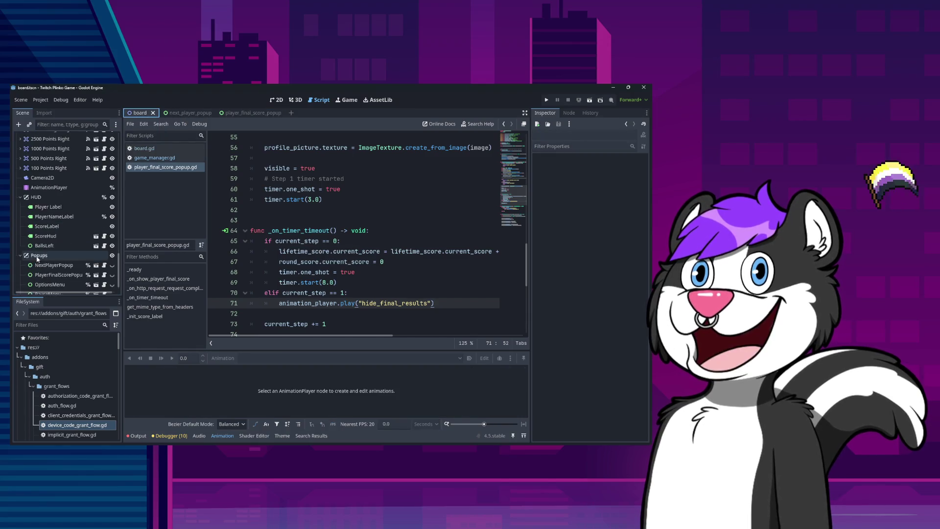
left_click(49, 186)
scroll(235, 313, "down", 1)
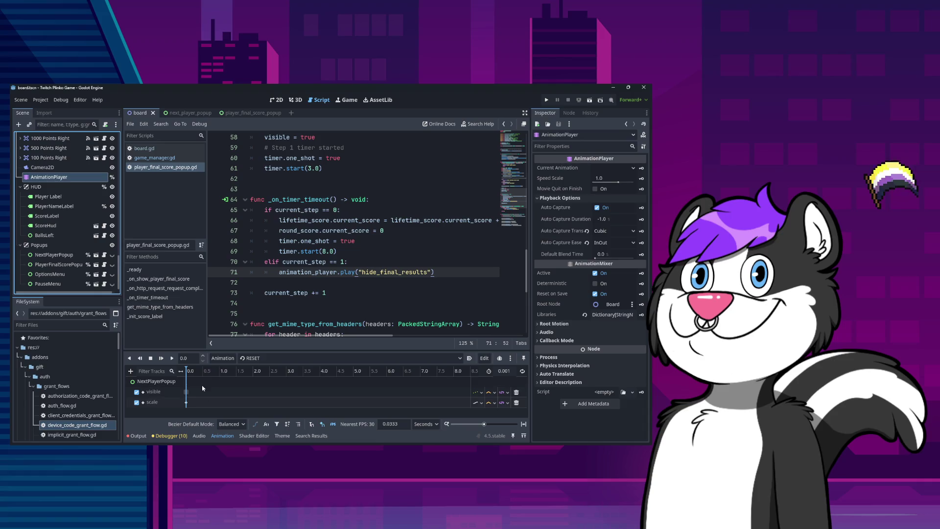
left_click(350, 358)
left_click(293, 379)
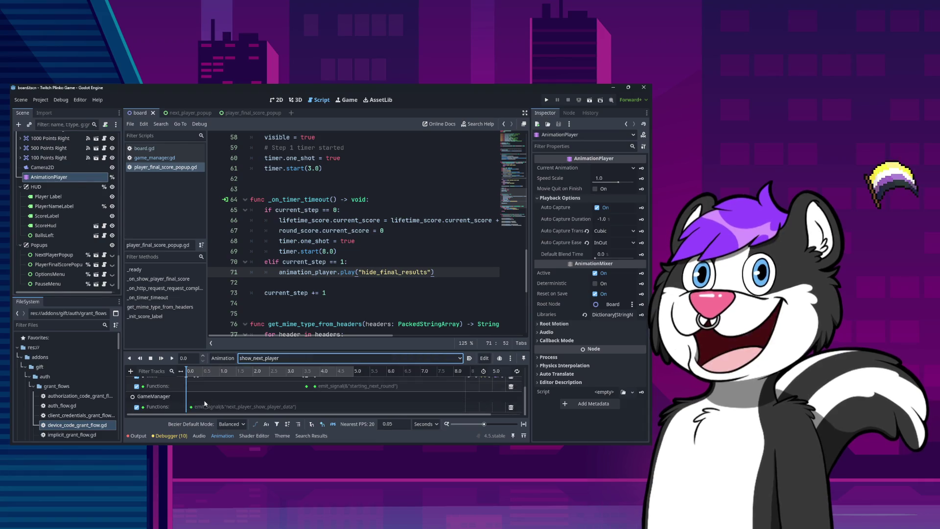
left_click(167, 398)
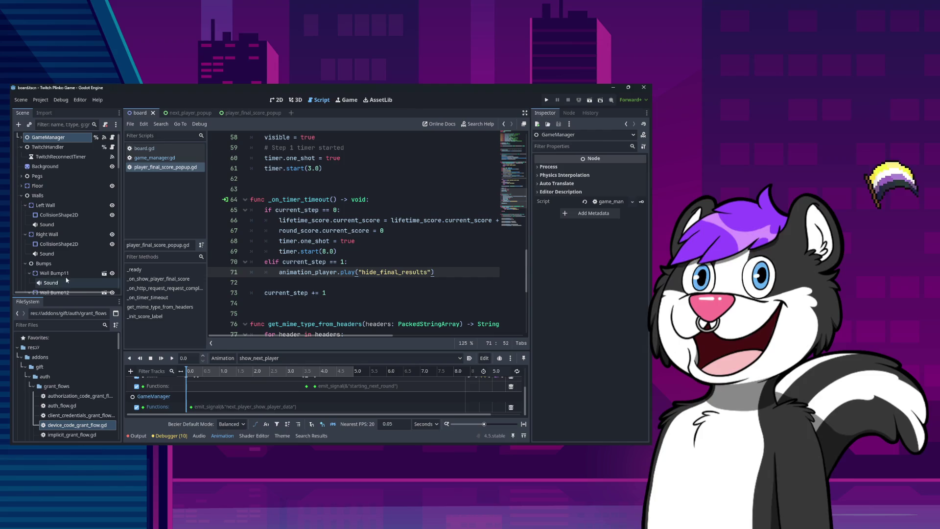
scroll(73, 275, "up", 1)
scroll(73, 275, "down", 10)
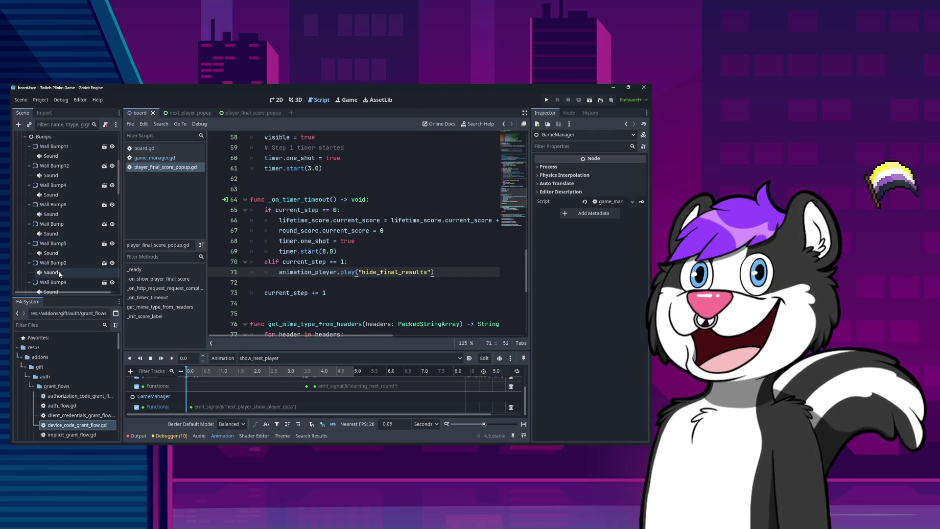
scroll(61, 280, "down", 5)
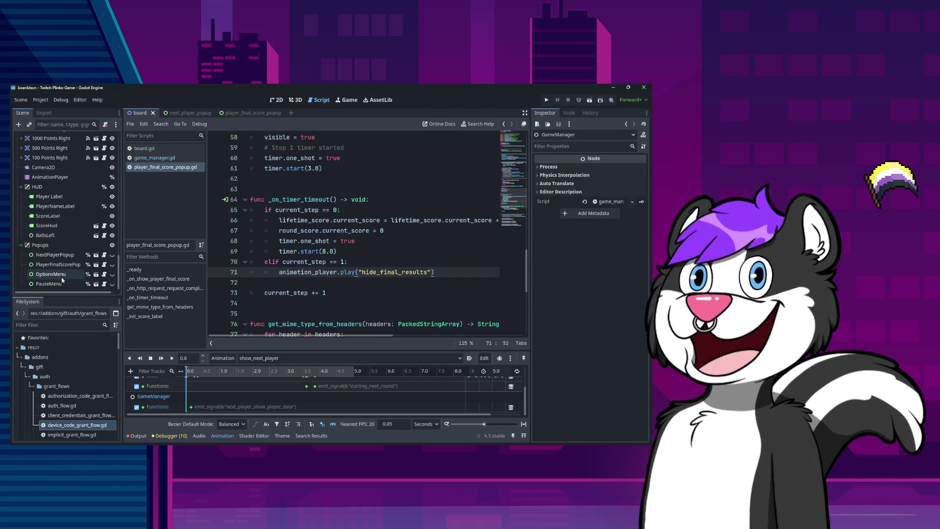
Step: Start a Call Method Track on show_next_player, cancel it, then open next_player_popup
left_click(50, 177)
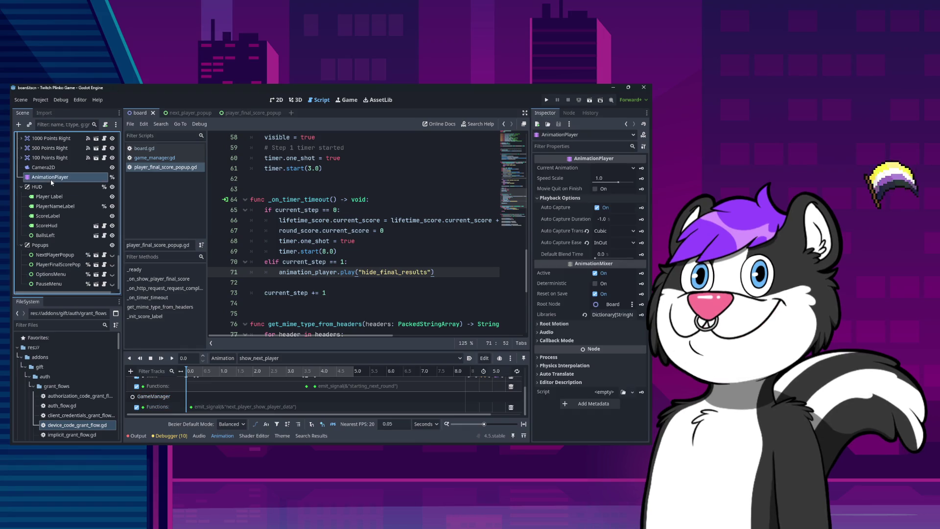
left_click(131, 370)
left_click(157, 366)
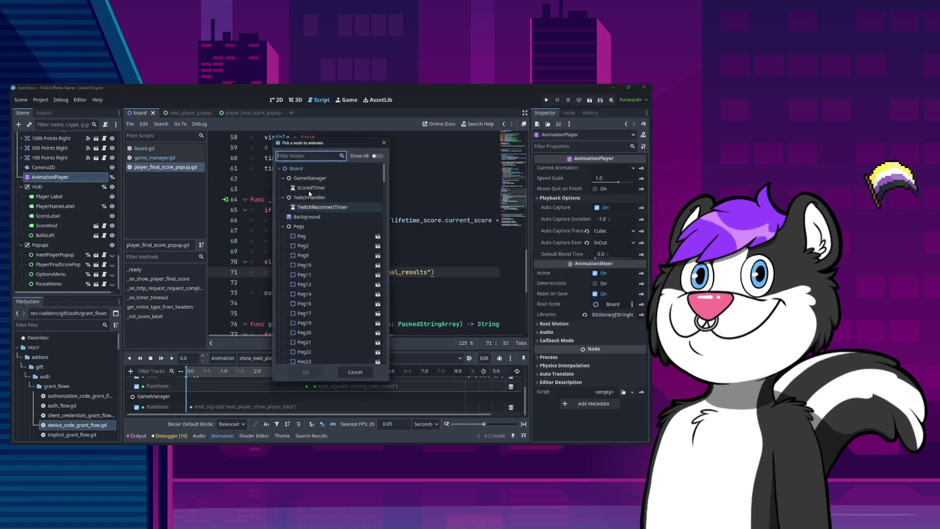
scroll(341, 315, "down", 20)
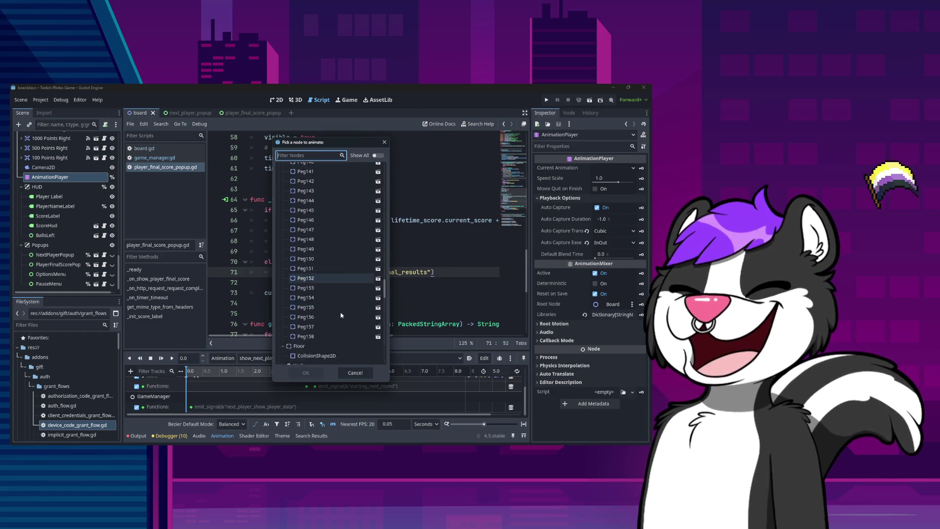
scroll(341, 315, "down", 10)
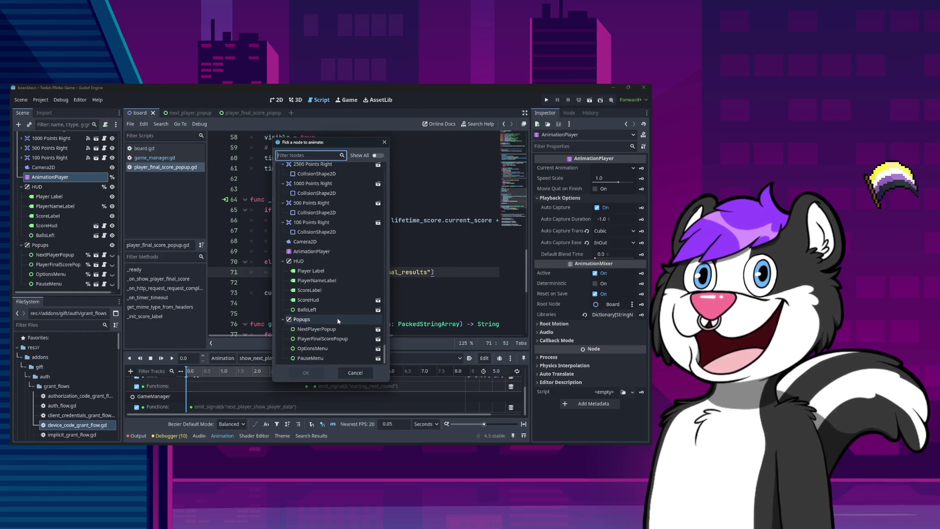
left_click(355, 372)
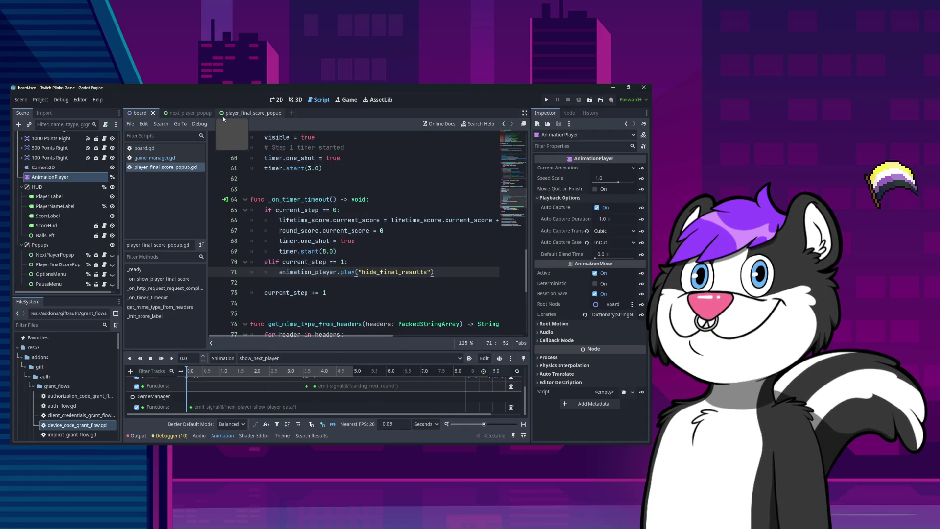
left_click(179, 112)
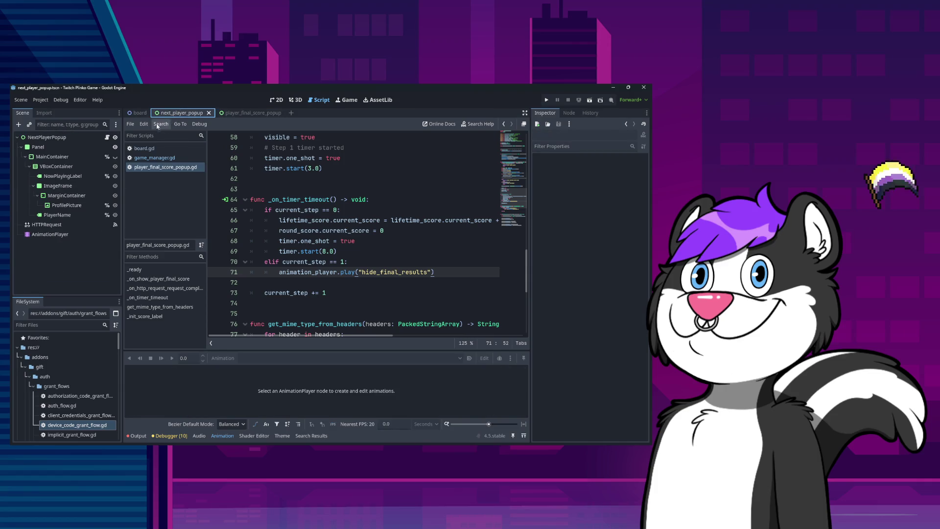
Step: Inspect next_player_popup's AnimationPlayer and script, leaving a stray backtick on line 9, then reopen the final-score popup
left_click(69, 234)
scroll(264, 260, "down", 5)
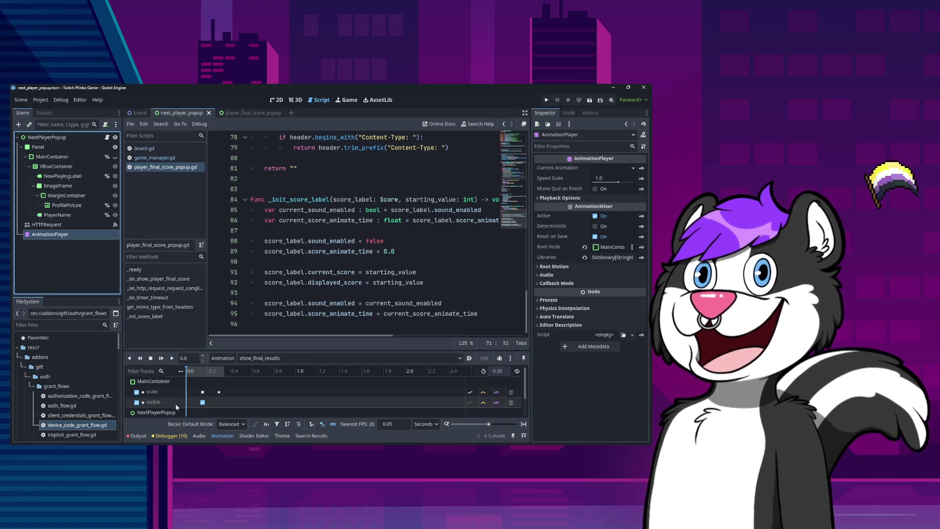
scroll(202, 403, "down", 2)
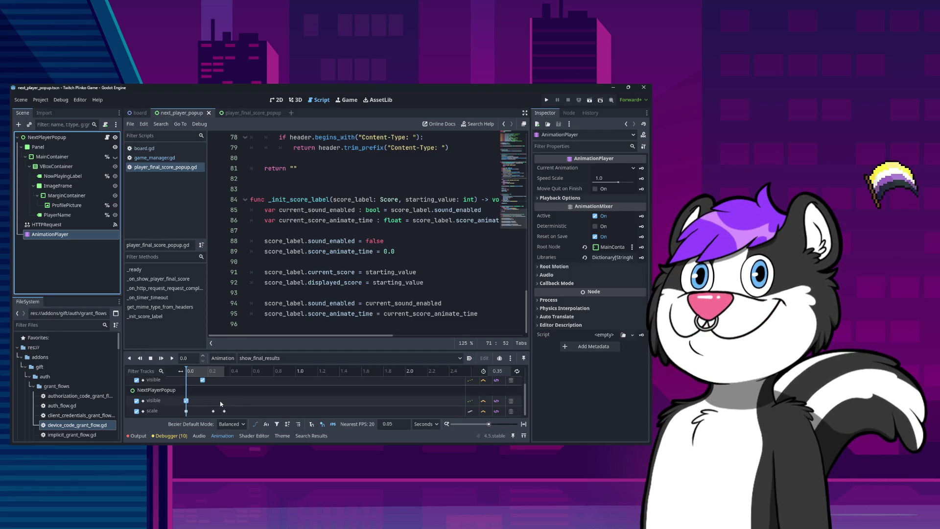
left_click(106, 137)
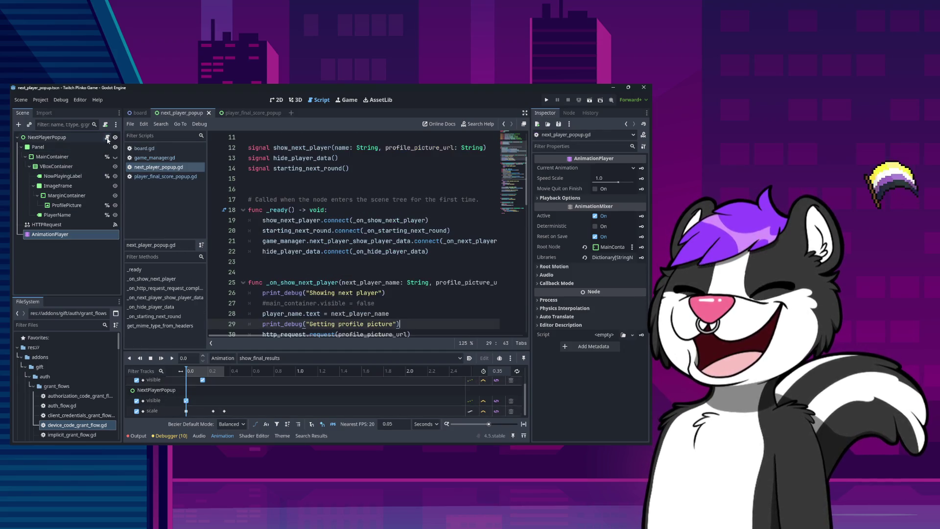
scroll(346, 252, "up", 4)
left_click(397, 218)
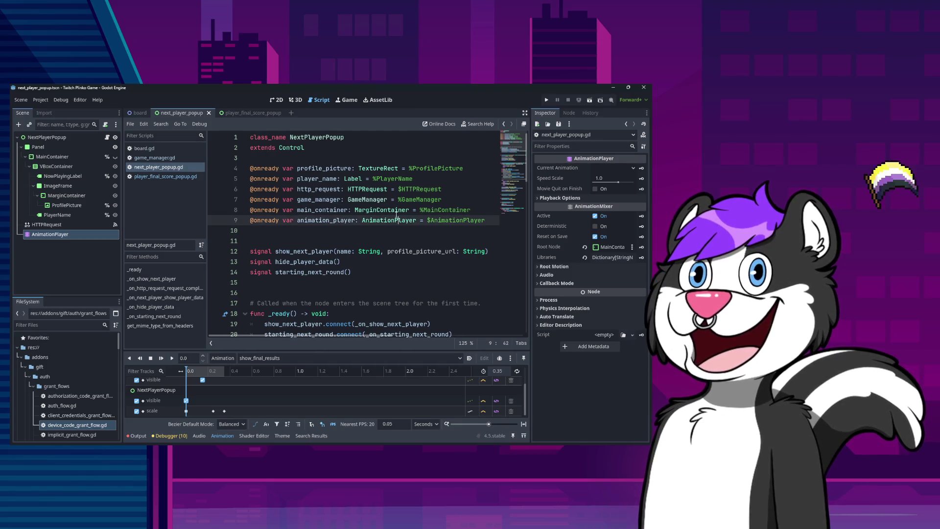
mouse_move(396, 214)
type("`")
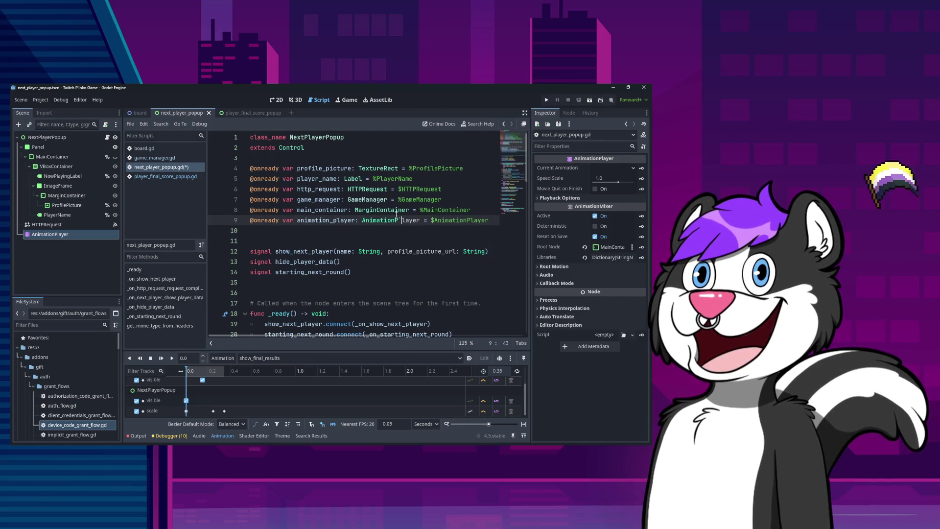
key("Down")
key("Down")
key("Down")
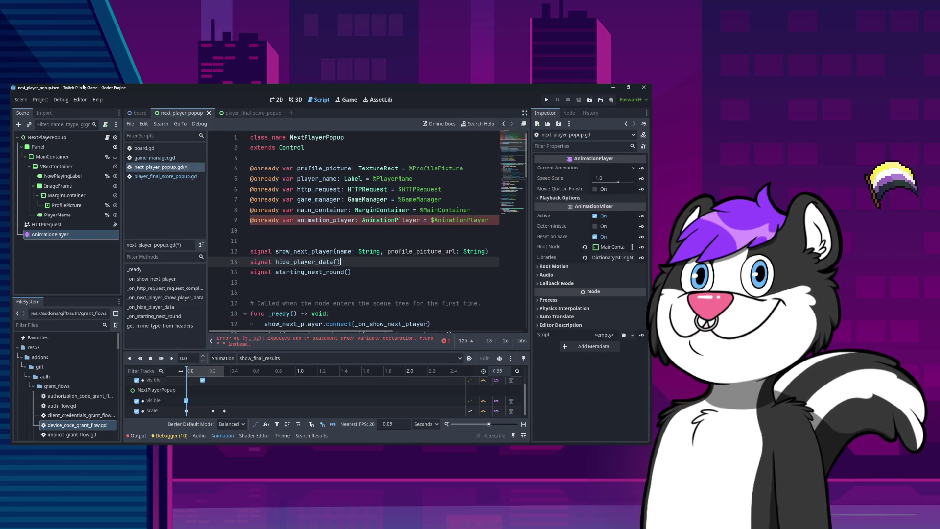
left_click(245, 113)
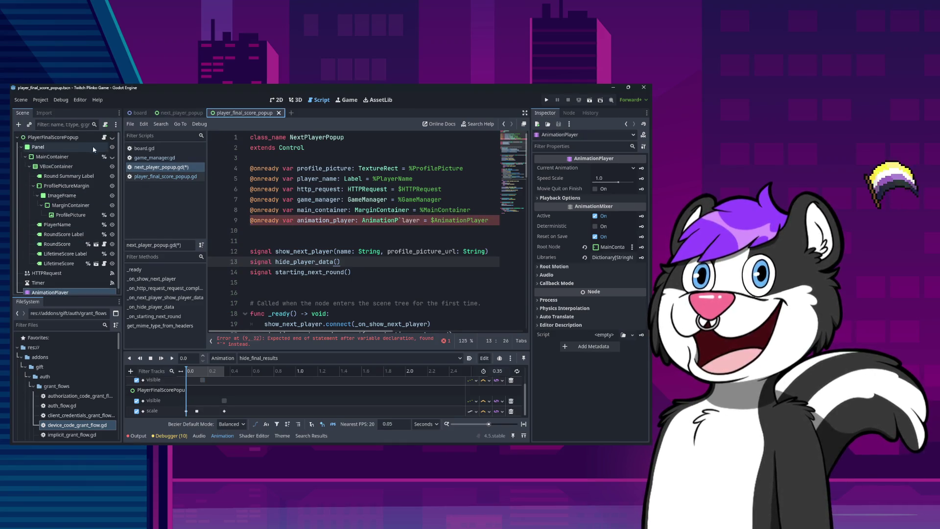
Step: In player_final_score_popup.gd, begin a new signal declaration below show_player_final_score on line 17
left_click(104, 138)
scroll(303, 254, "up", 20)
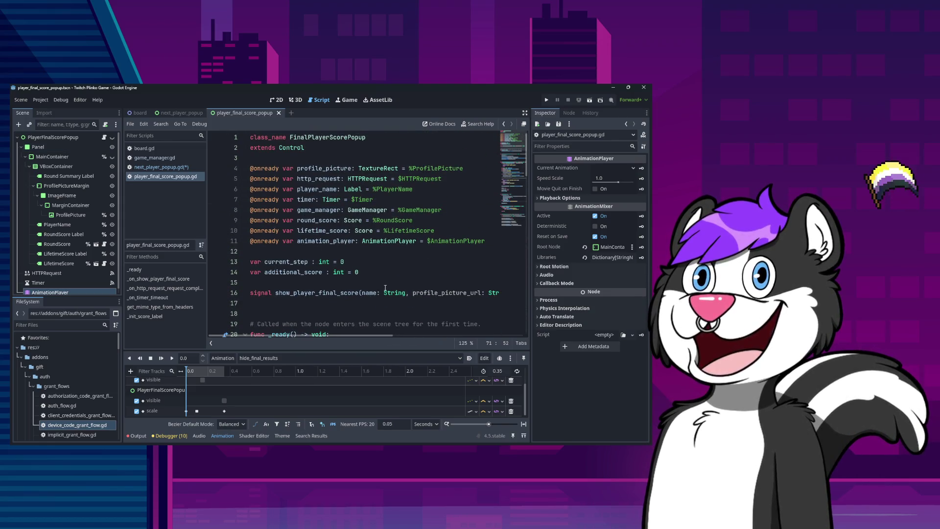
left_click(385, 290)
key("End")
key("Return")
type("s")
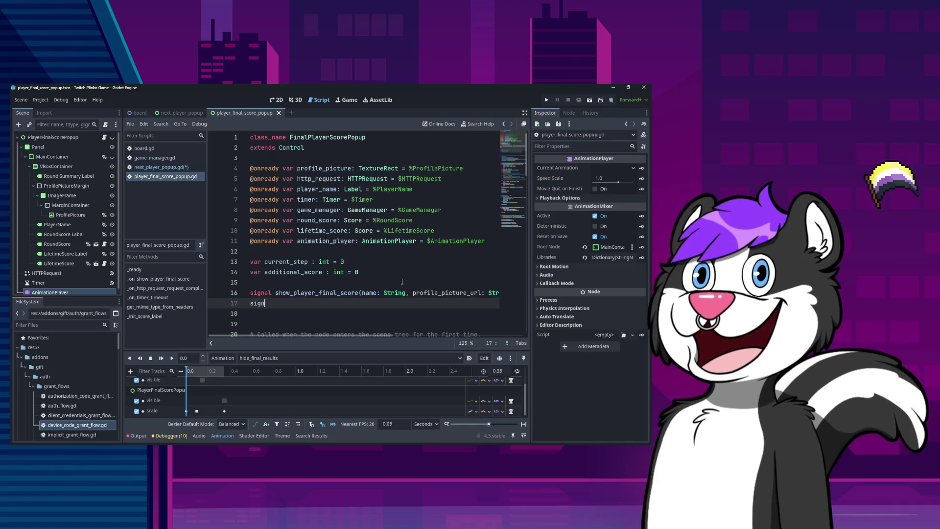
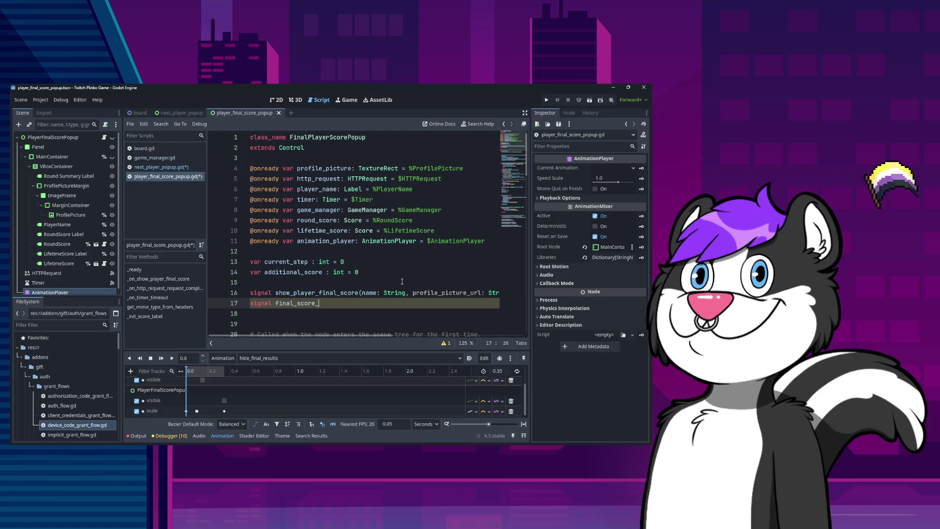
Step: Rename the signal on line 17 to player_final_score_hidden()
key("ctrl+shift+Left")
key("BackSpace")
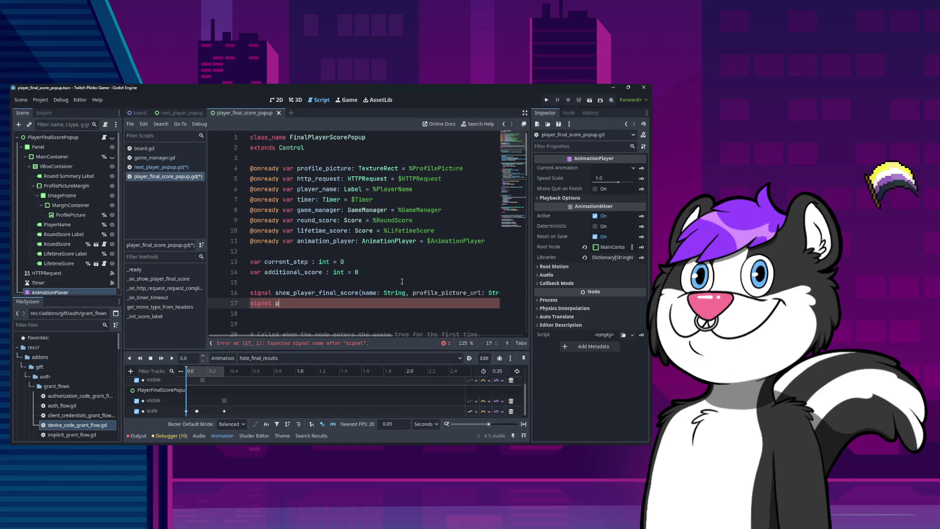
type("layer_final")
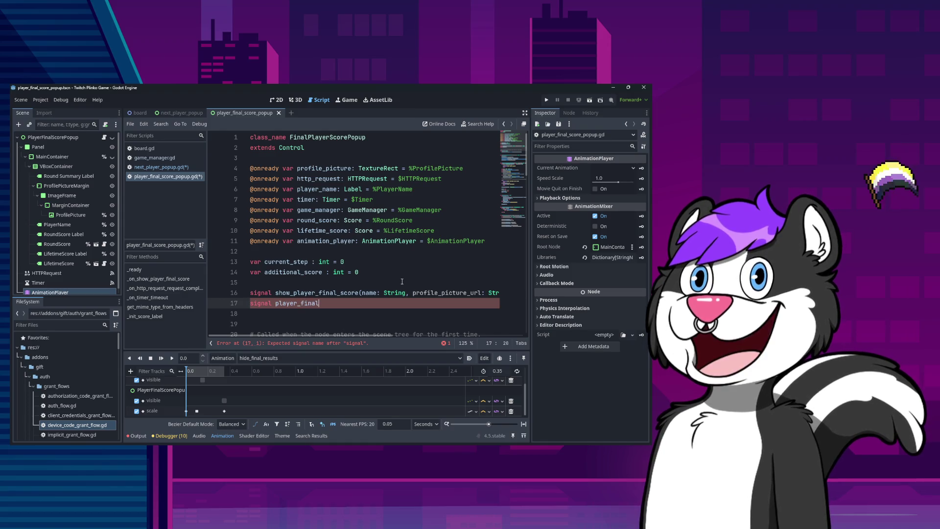
type("_score_hidd")
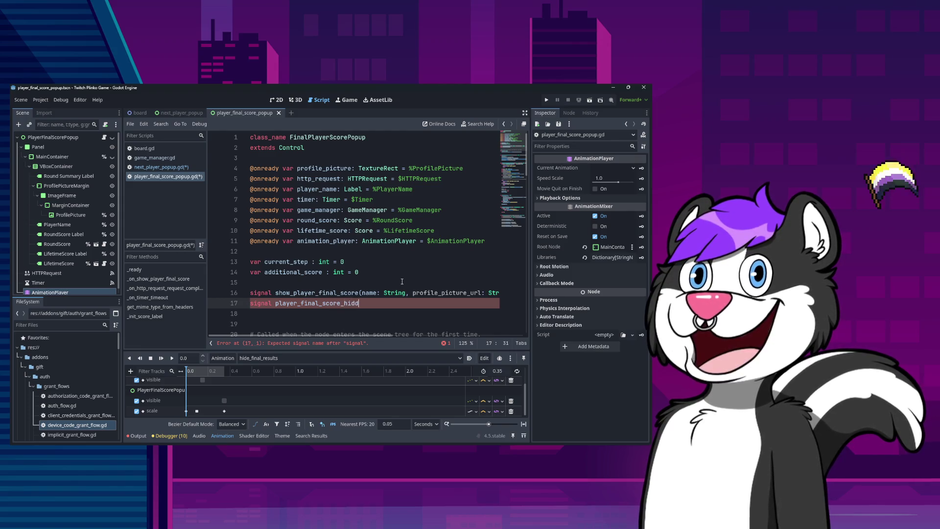
type("en()")
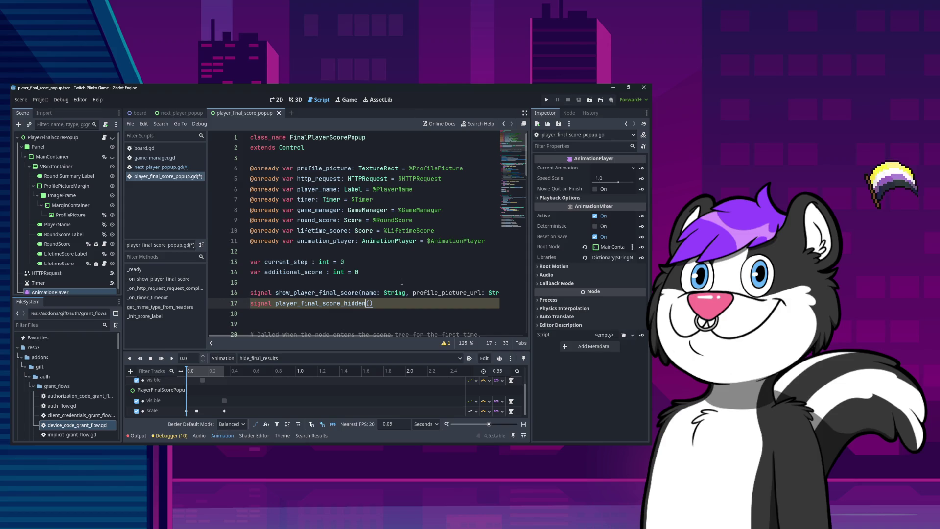
key("ctrl+shift+Left")
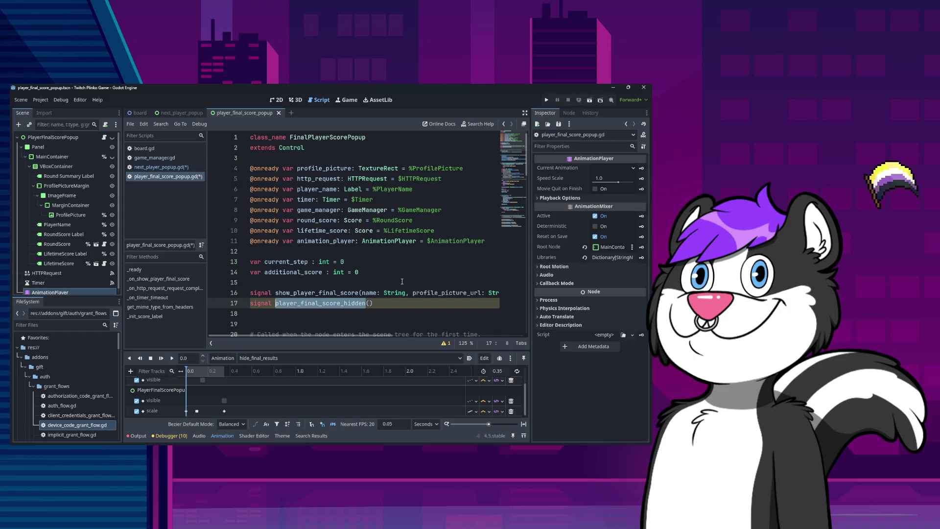
Step: Add player_final_score_hidden.emit() on a new line below the hide_final_results play call
scroll(402, 281, "down", 20)
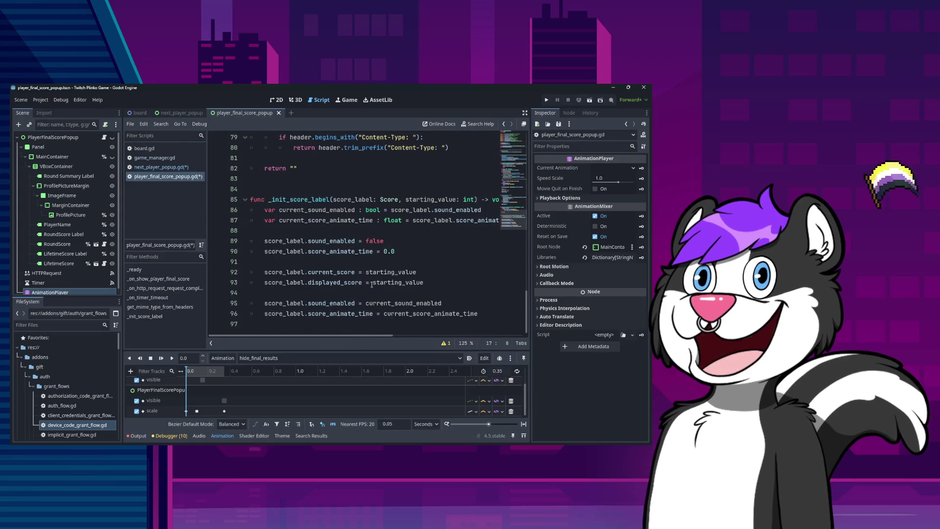
scroll(318, 280, "up", 10)
scroll(336, 234, "down", 5)
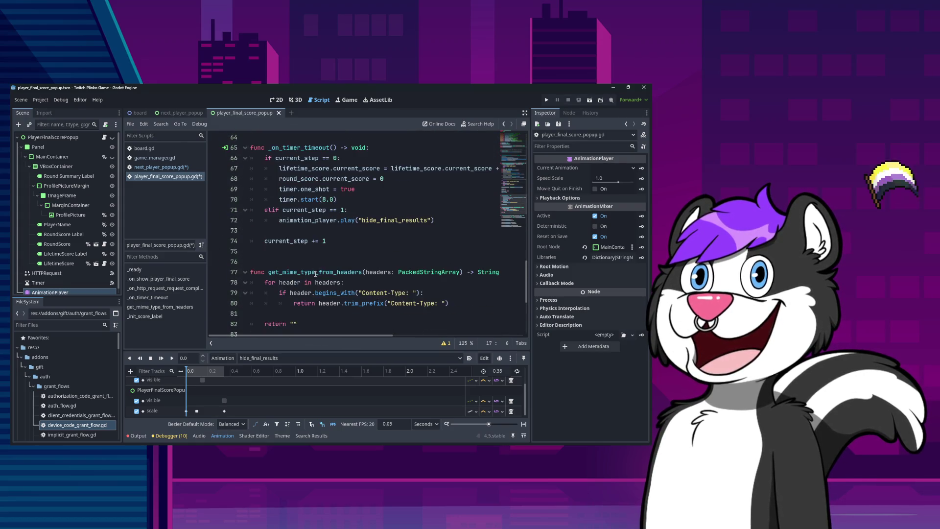
left_click(335, 234)
left_click(408, 211)
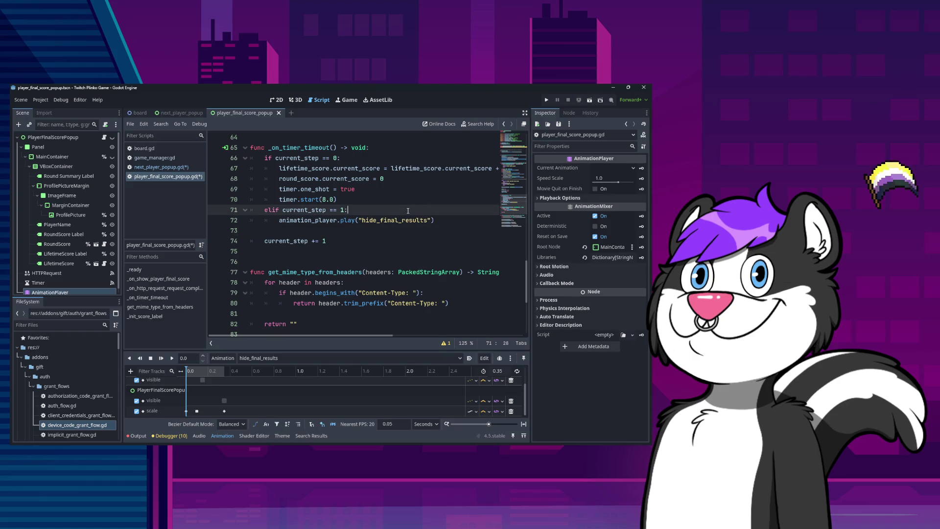
left_click(451, 221)
key("Return")
type("player_final_score_hidden/")
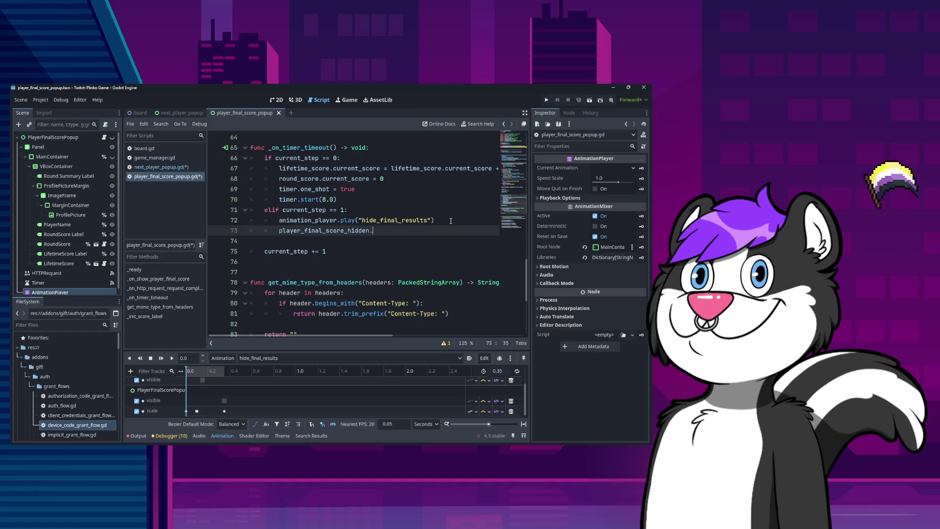
type("emit()")
Step: Undo the emit line and the line 17 signal-name edits
key("Down")
key("Down")
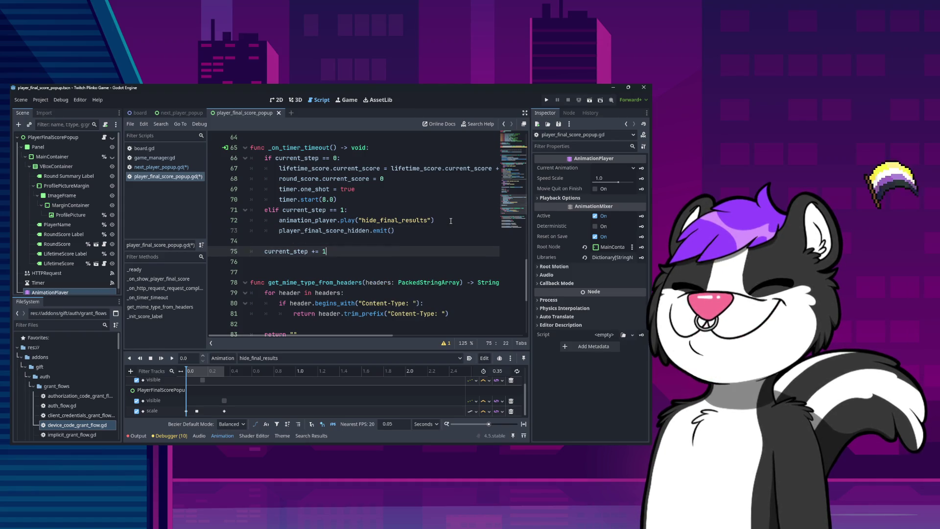
key("Up")
key("Up")
key("Up")
scroll(451, 221, "up", 14)
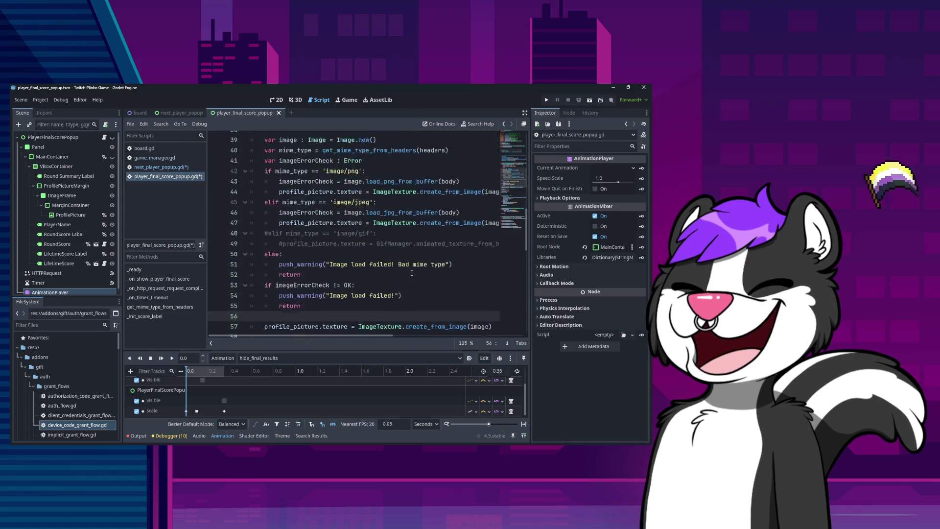
scroll(371, 261, "down", 1)
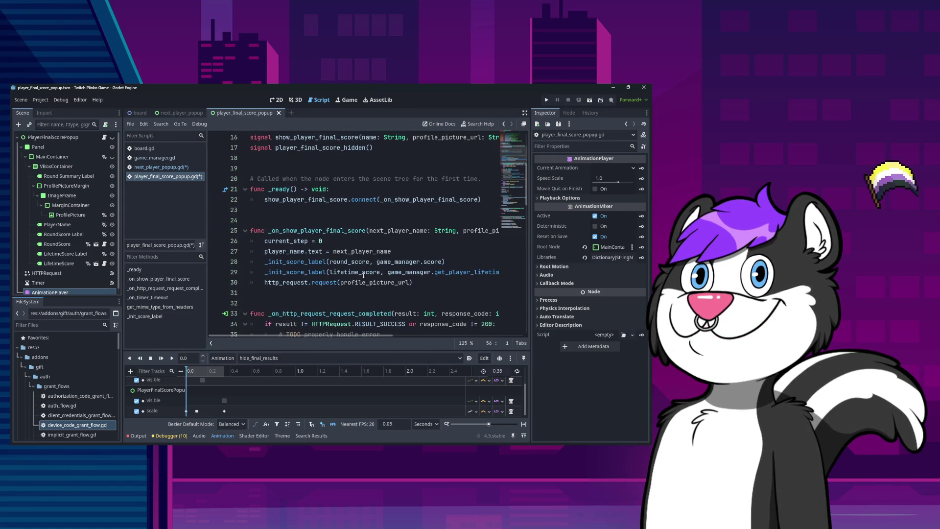
scroll(378, 301, "down", 10)
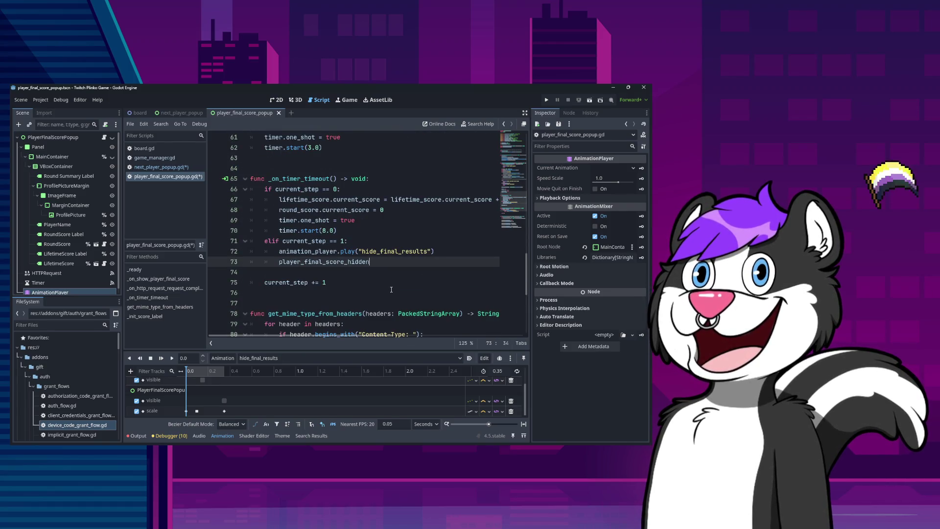
key("ctrl+z")
key("ctrl+z")
key("ctrl+z")
key("ctrl+z")
key("ctrl+z")
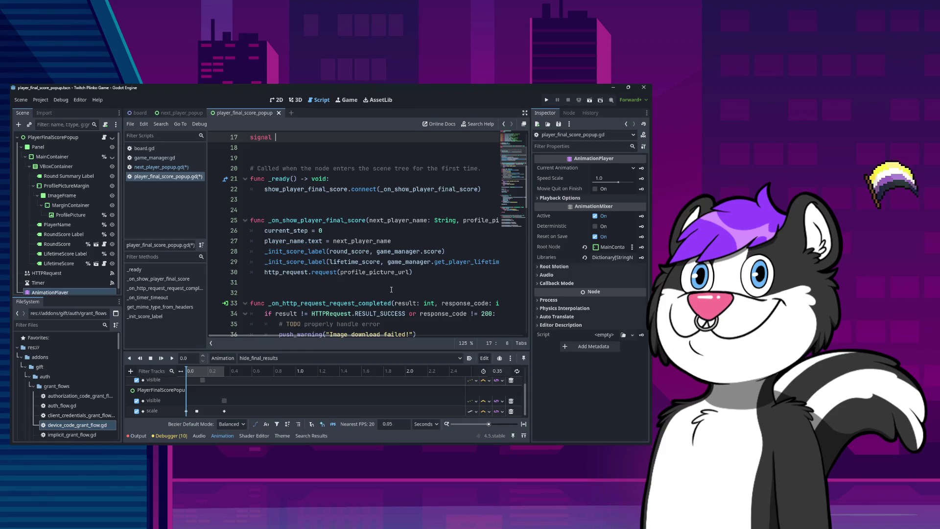
key("ctrl+z")
key("ctrl+z")
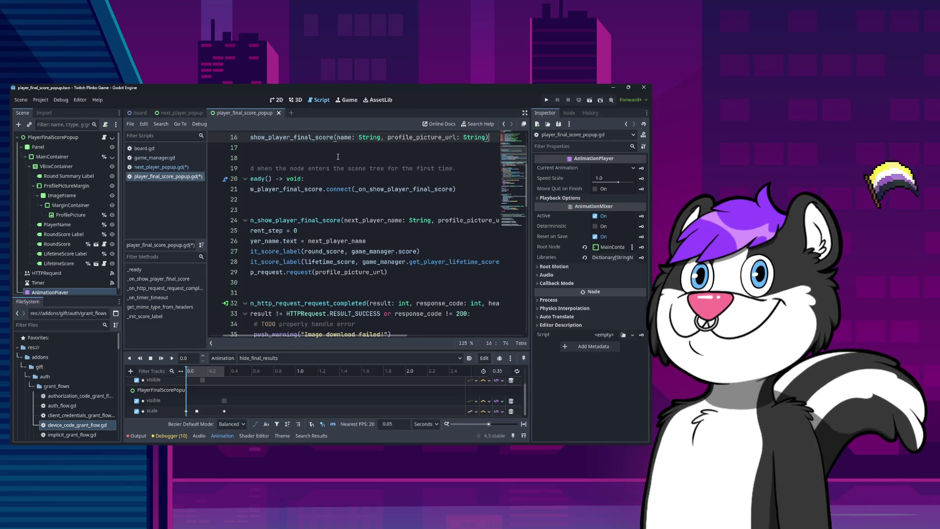
Step: Retype player_final_score_hidden as the signal name on line 17
scroll(362, 244, "up", 15)
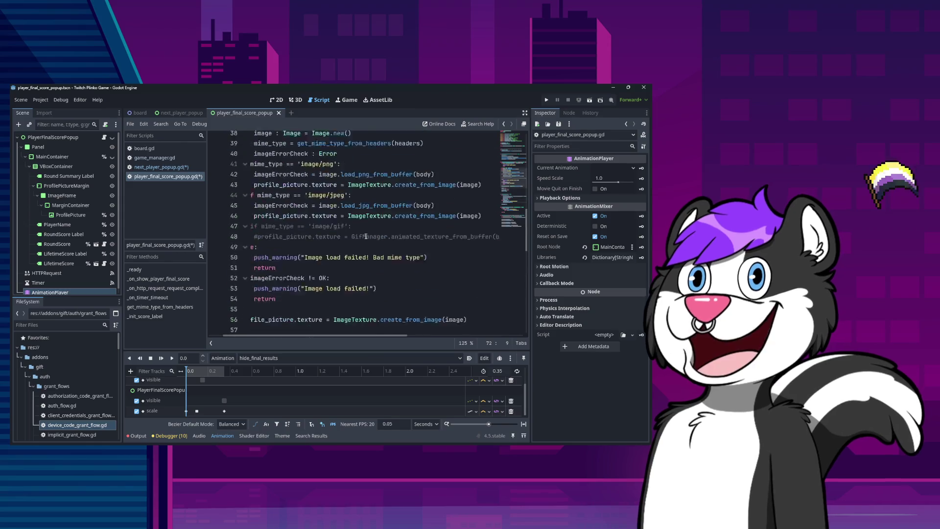
scroll(353, 243, "down", 4)
scroll(352, 242, "up", 4)
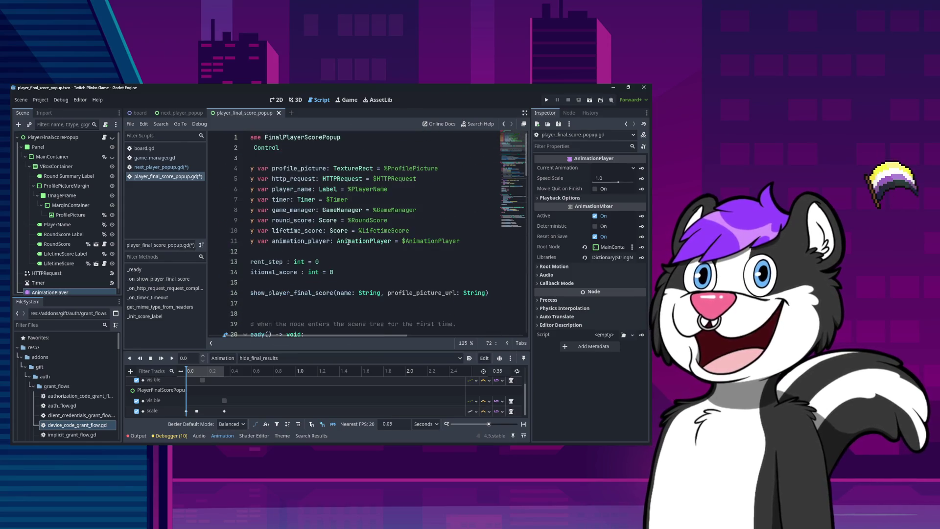
left_click(350, 240)
key("Home")
key("Down")
key("Down")
key("Down")
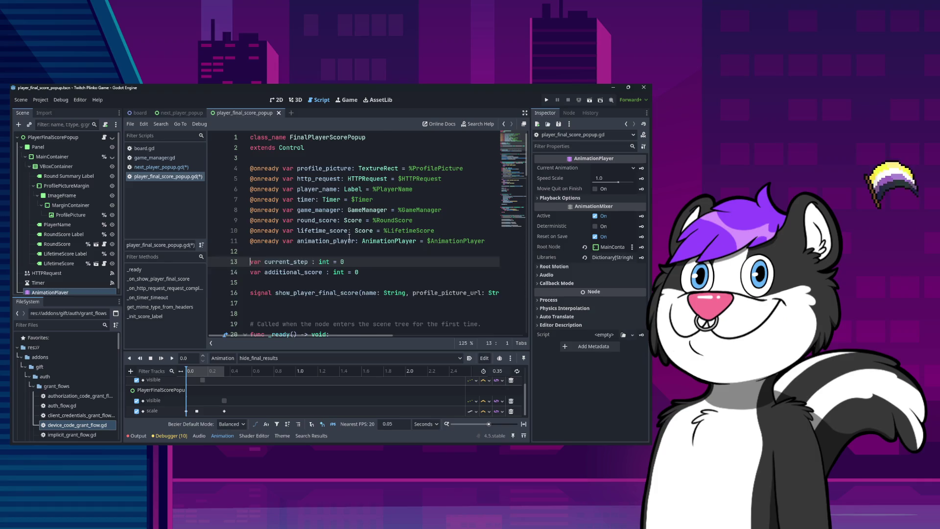
scroll(349, 237, "down", 1)
type("signal")
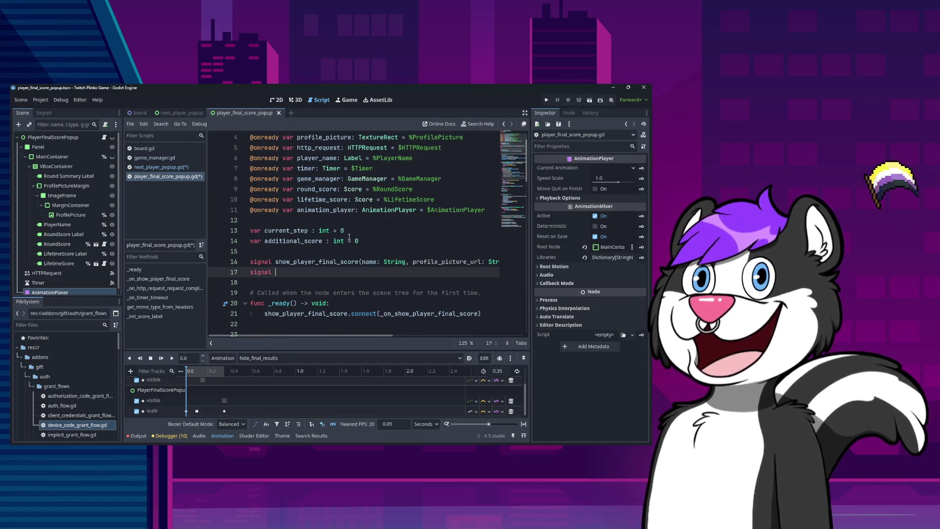
type("player_final_score_hidden(")
scroll(349, 237, "down", 20)
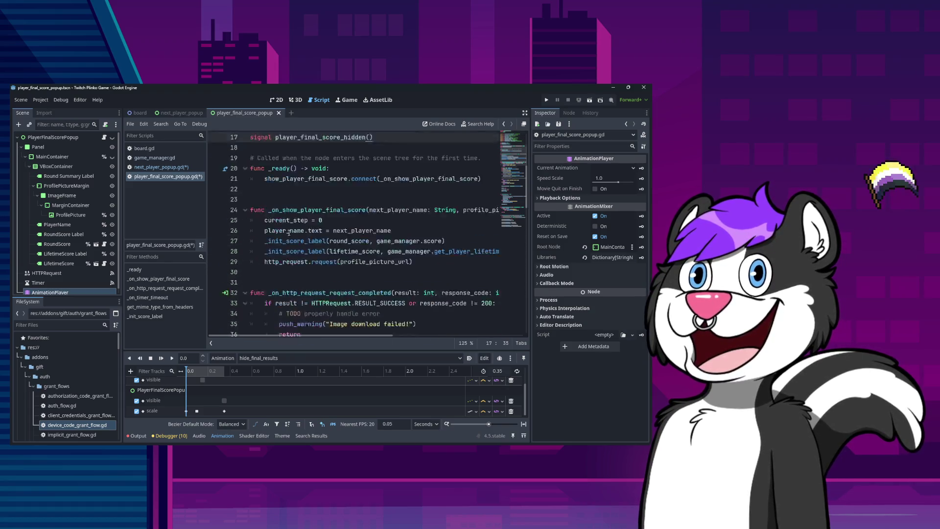
scroll(301, 251, "up", 6)
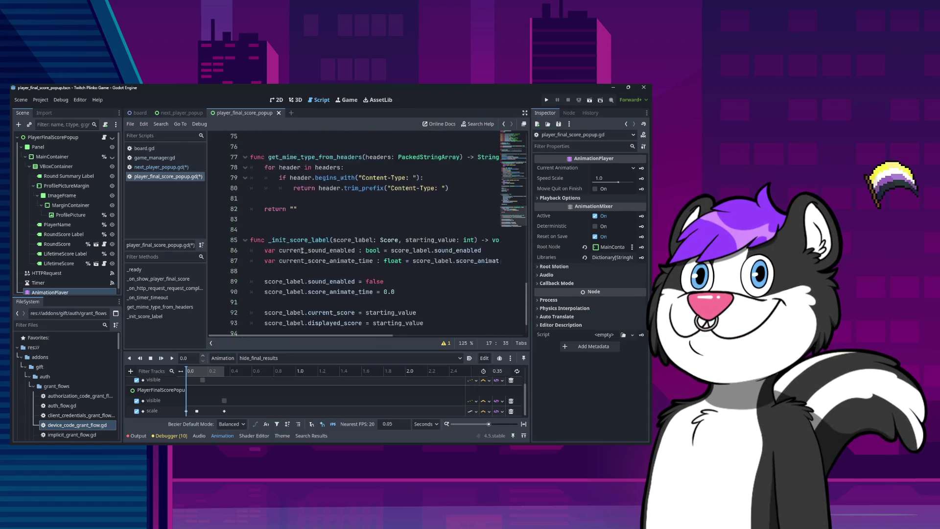
Step: Emit player_final_score_hidden below the play call and delete the game_manager.end_round.emit() line
left_click(449, 241)
key("Return")
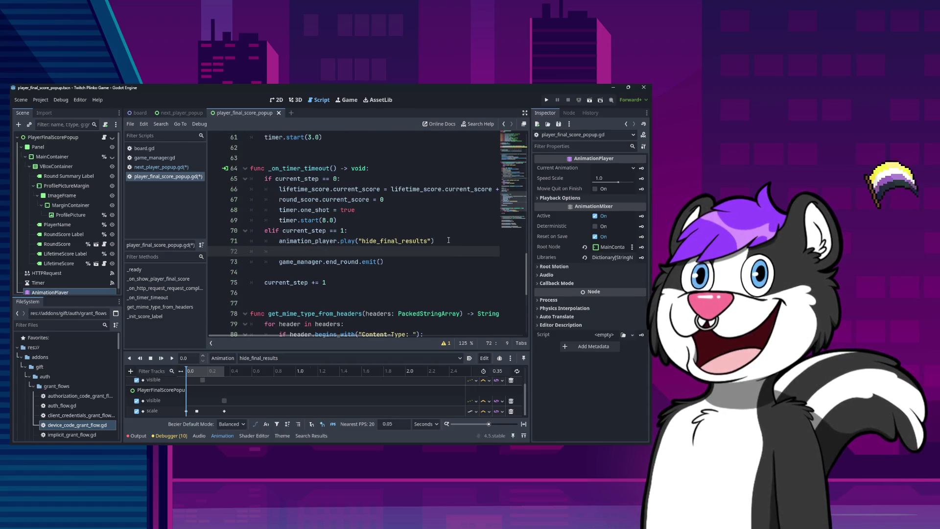
type("player_final_score_hidden.emit(")
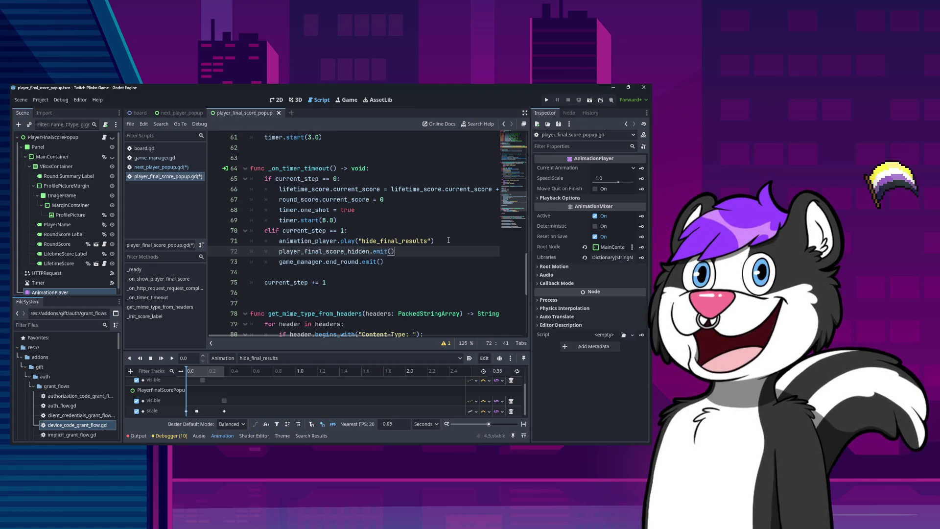
left_click(390, 262)
key("shift+Home")
key("shift+Home")
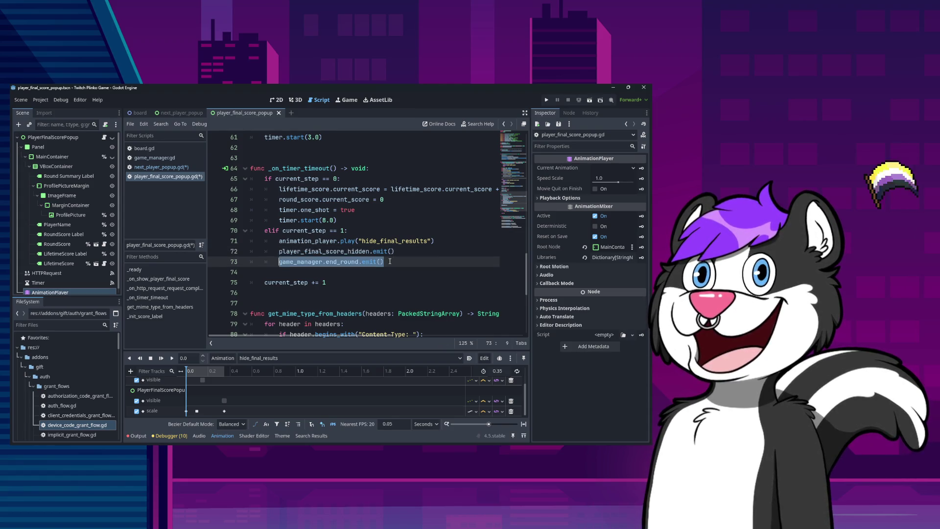
key("BackSpace")
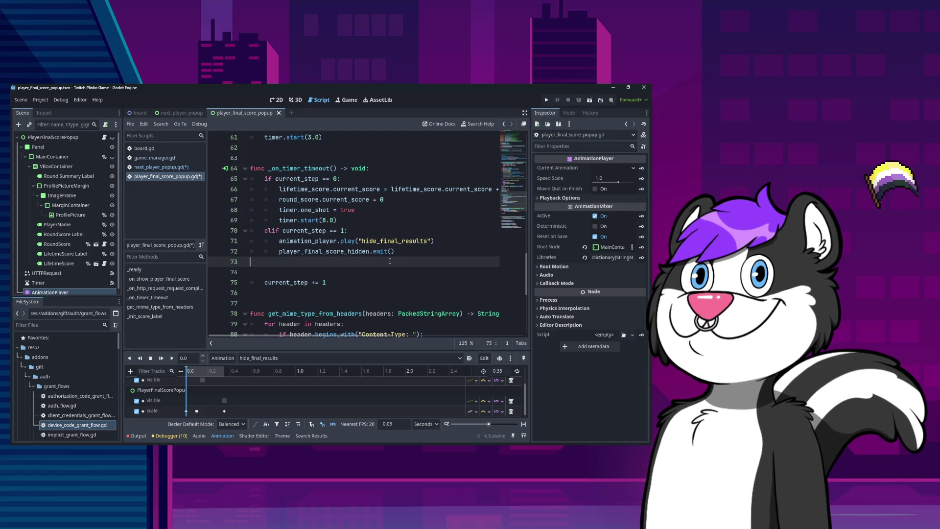
key("Down")
key("Down")
key("Down")
key("Up")
key("Up")
key("Up")
key("BackSpace")
key("Down")
key("Down")
key("Down")
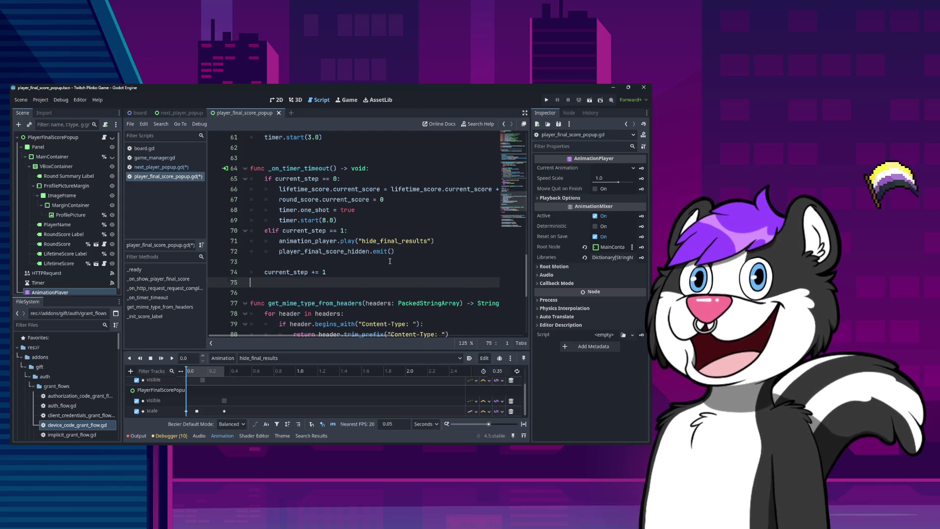
Step: Add func _on_something() -> void: calling game_manager.end_round.emit(), then save
key("Return")
key("Return")
type("func")
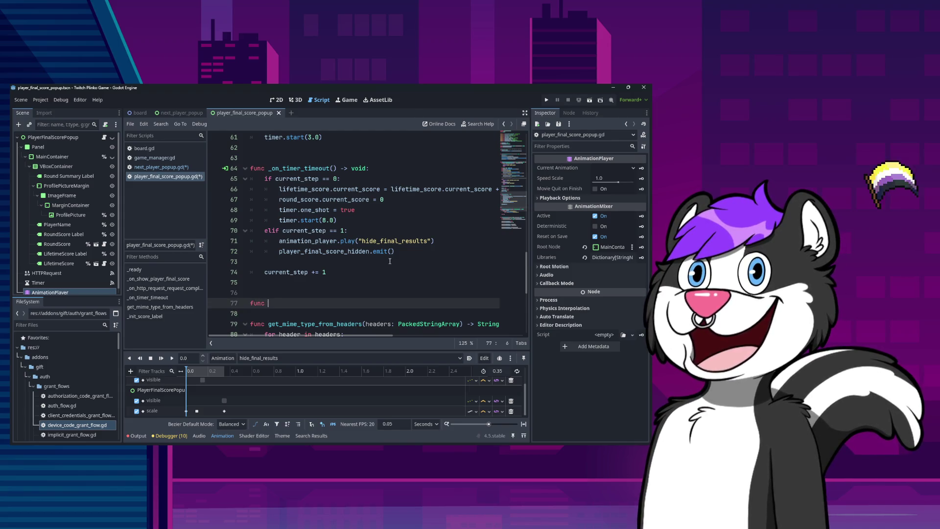
type("_on_something")
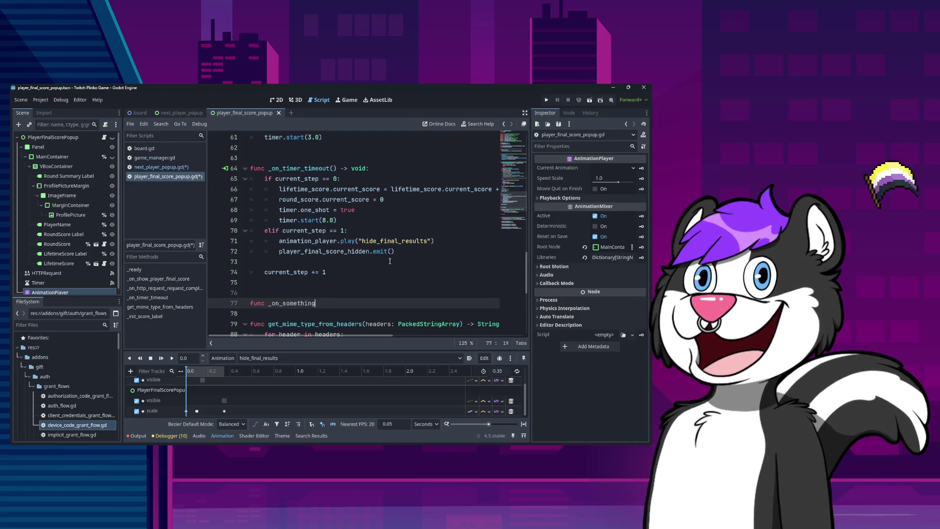
key("BackSpace")
key("BackSpace")
key("BackSpace")
type("void:")
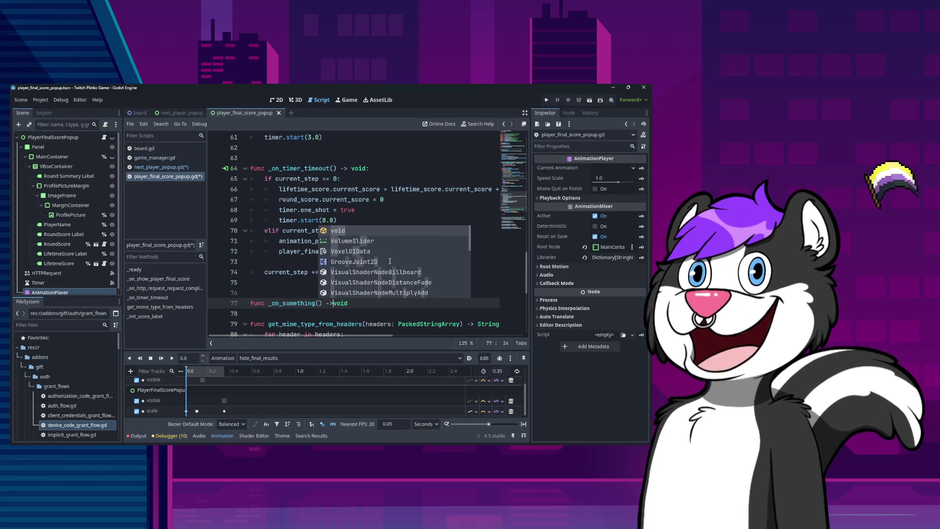
key("Return")
type("game_manager.end_round.emit()")
key("Home")
key("BackSpace")
key("BackSpace")
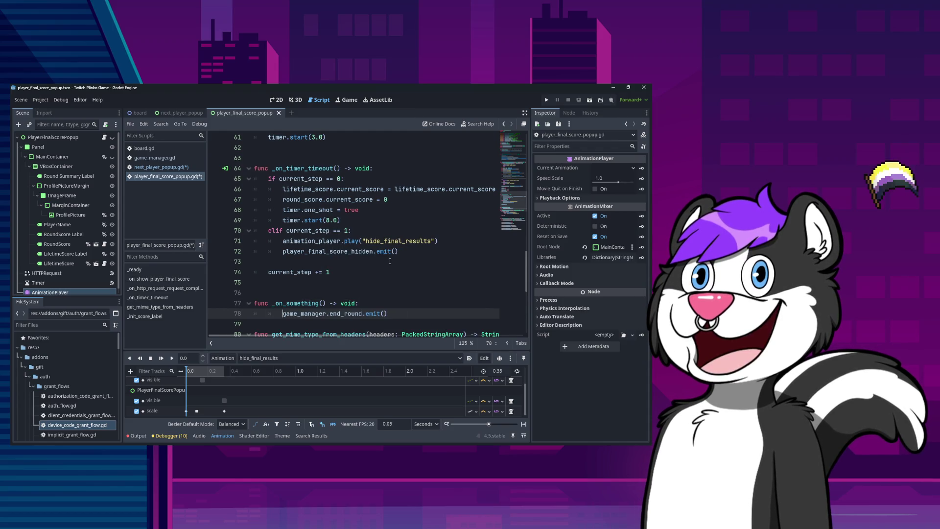
key("ctrl+s")
scroll(390, 261, "down", 1)
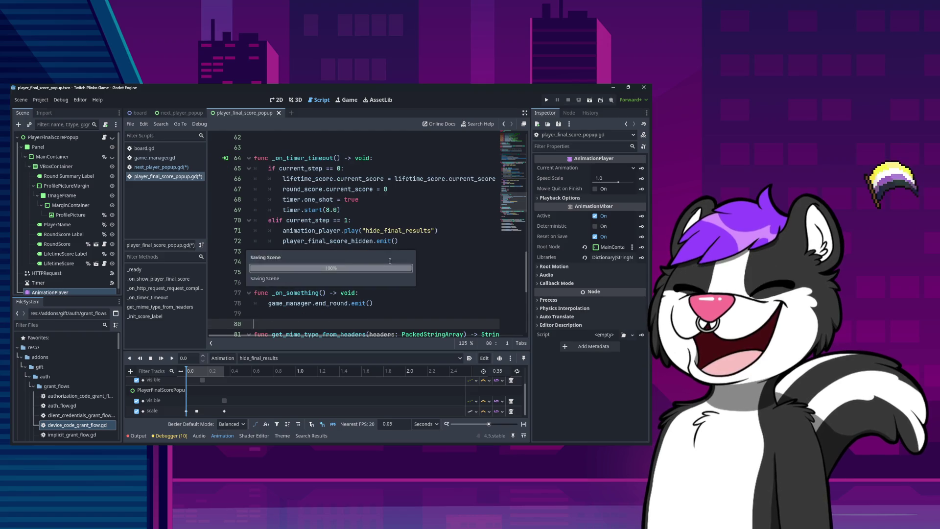
Step: Rename _on_something to _on_player_final_score_hidden by pasting the signal name
left_click_drag(287, 293, 320, 292)
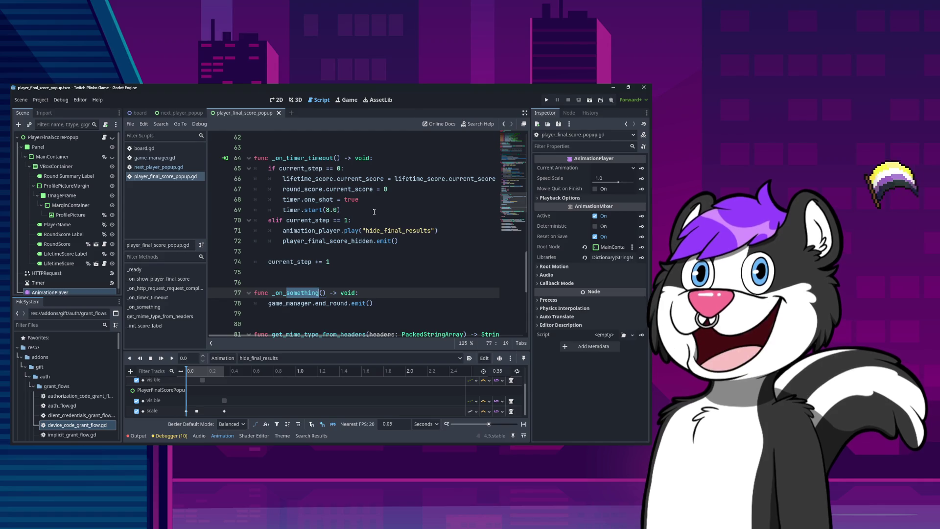
double_click(333, 241)
key("ctrl+c")
left_click_drag(287, 292, 317, 292)
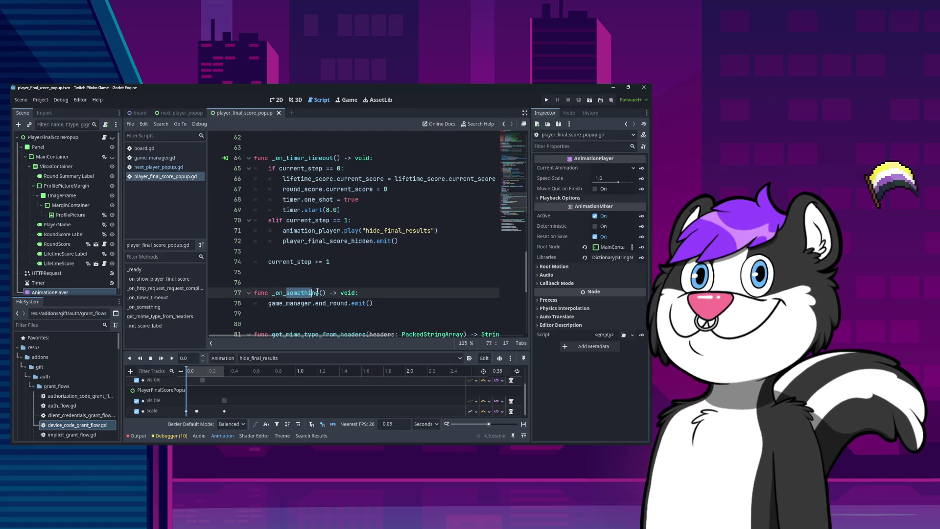
key("ctrl+v")
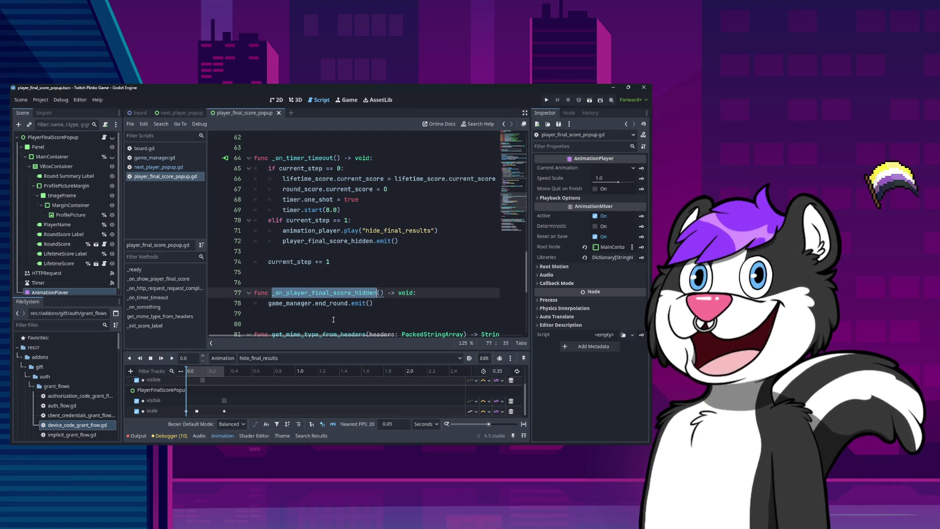
left_click(334, 316)
scroll(323, 306, "up", 15)
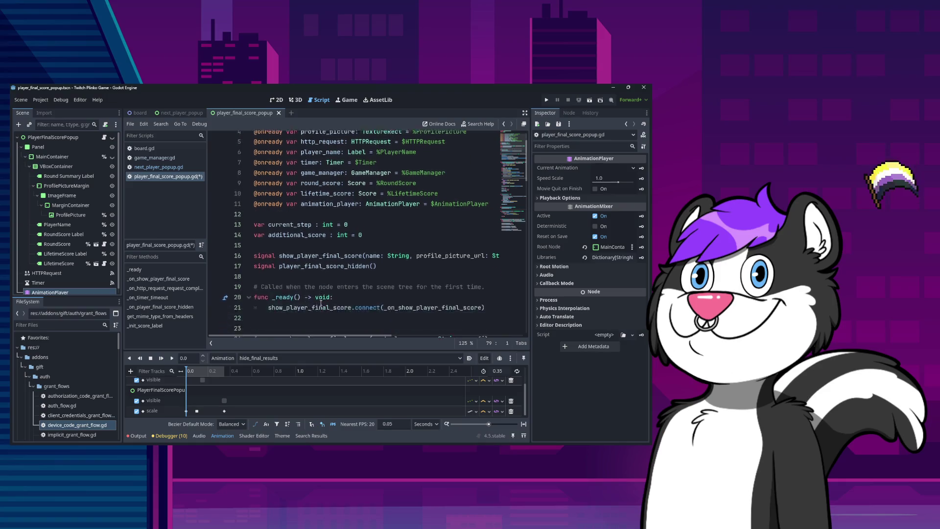
scroll(321, 303, "down", 3)
Step: Add player_final_score_hidden.connect(_on_player_final_score_hidden) inside _ready
left_click(369, 219)
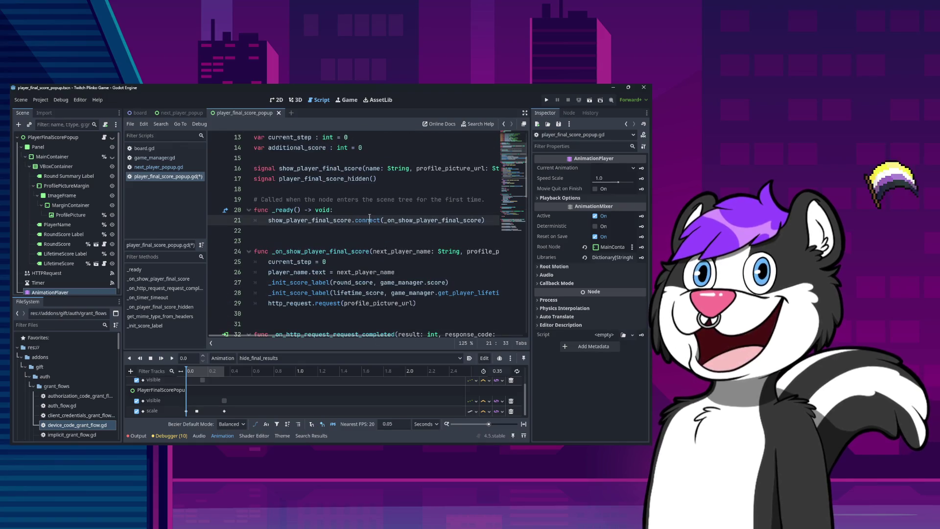
key("Return")
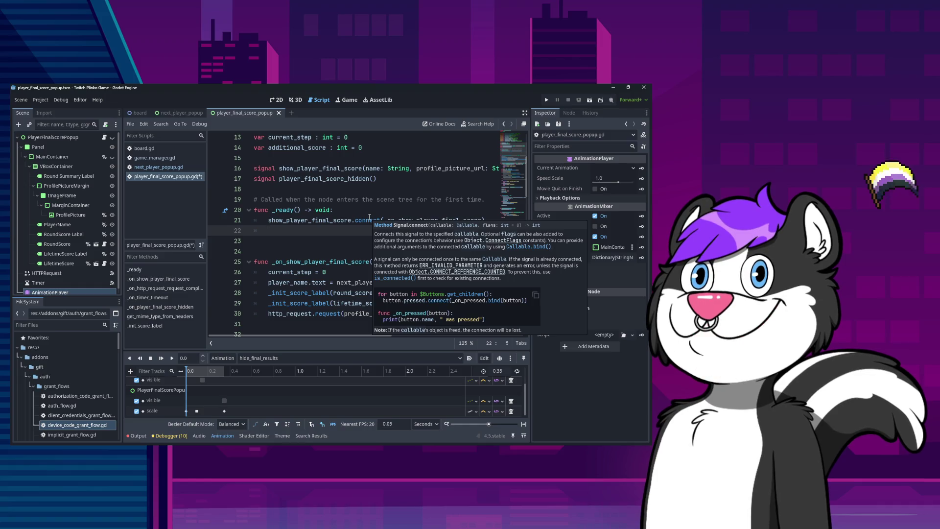
type("pla")
key("Return")
type(".")
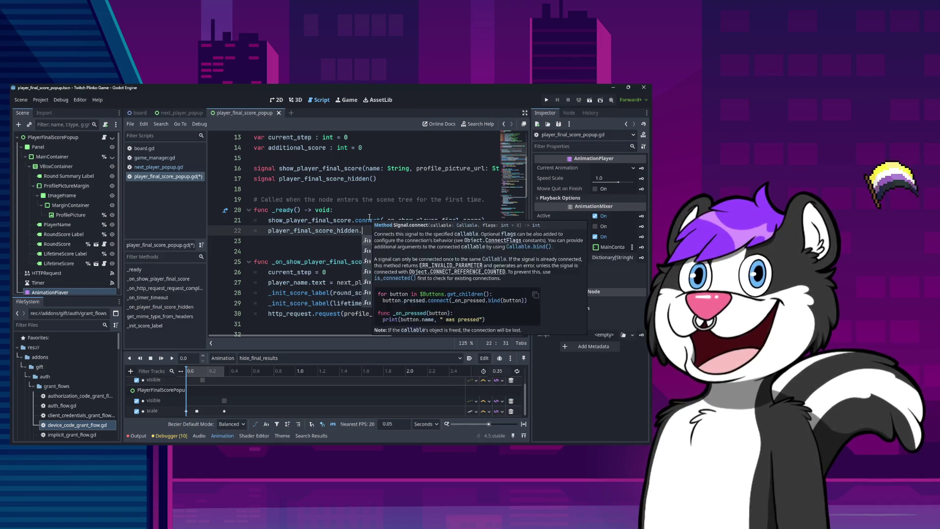
type("con")
key("Return")
type("_on_pl")
key("Return")
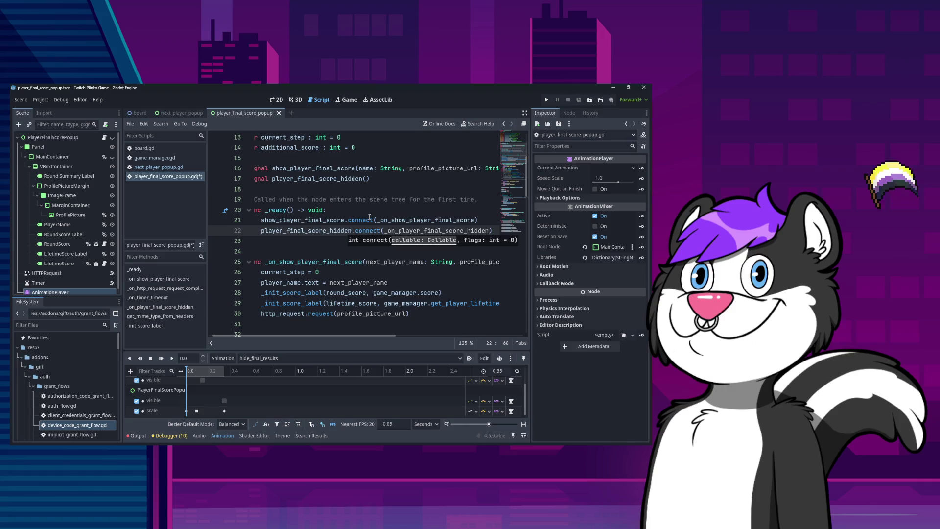
key("Down")
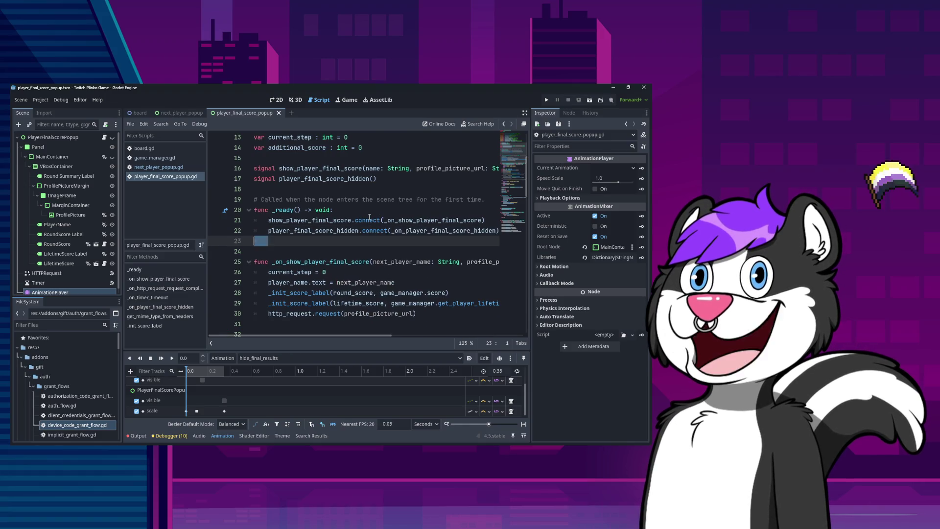
Step: Delete the player_final_score_hidden.emit() line from the timer timeout handler
scroll(377, 245, "down", 20)
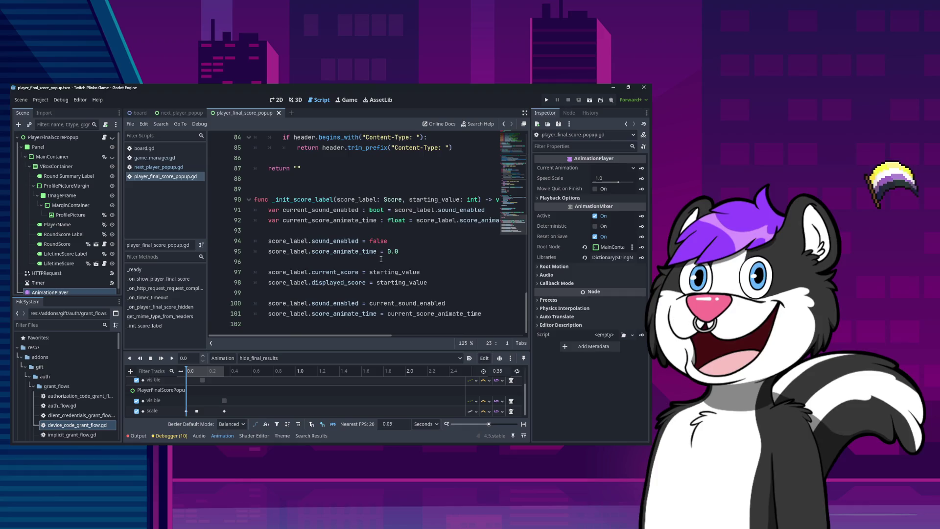
scroll(381, 259, "up", 8)
left_click(402, 270)
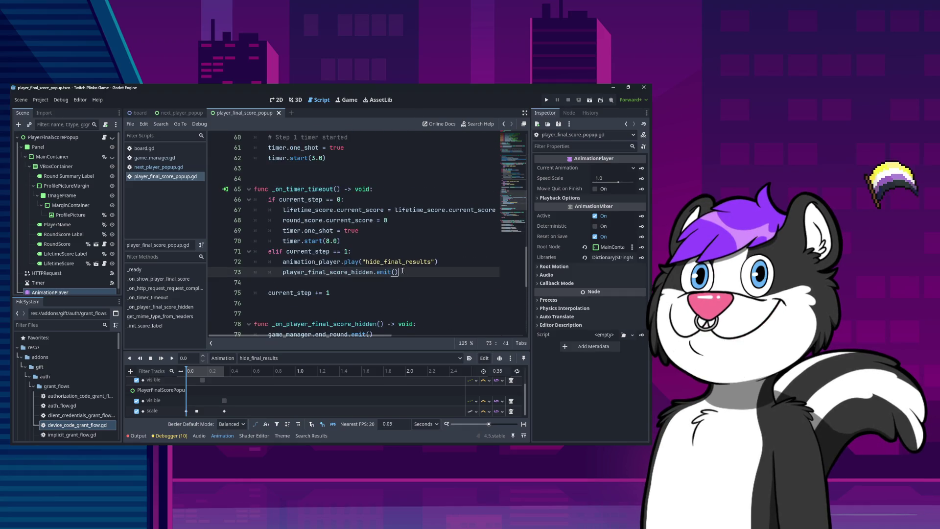
double_click(344, 271)
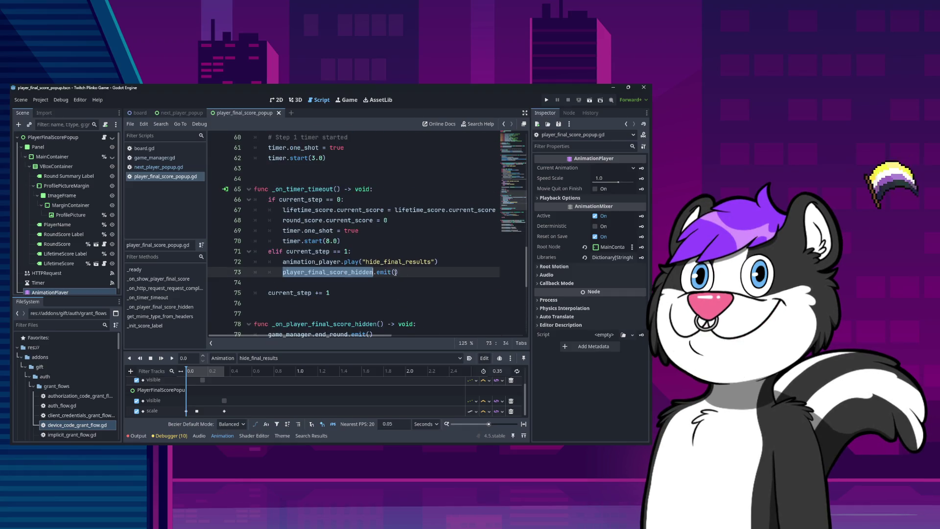
left_click(409, 270)
key("ctrl+shift+Right")
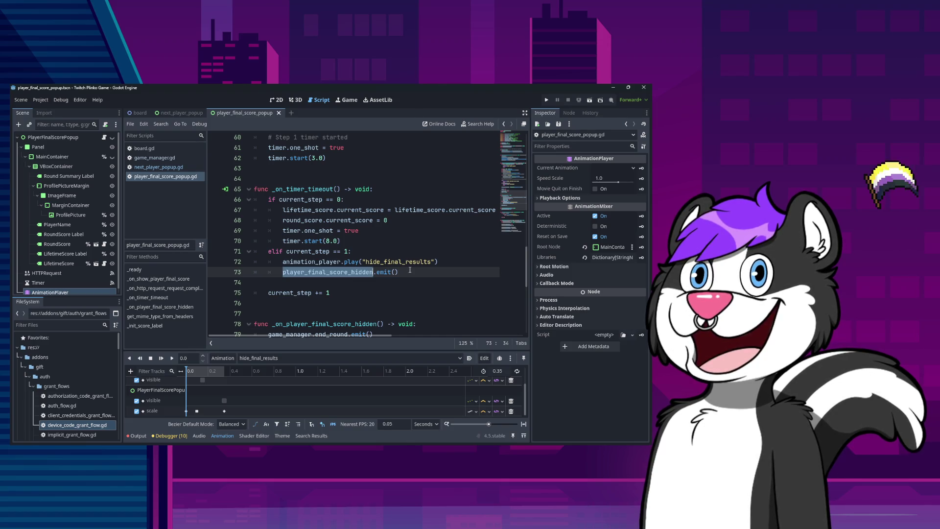
key("BackSpace")
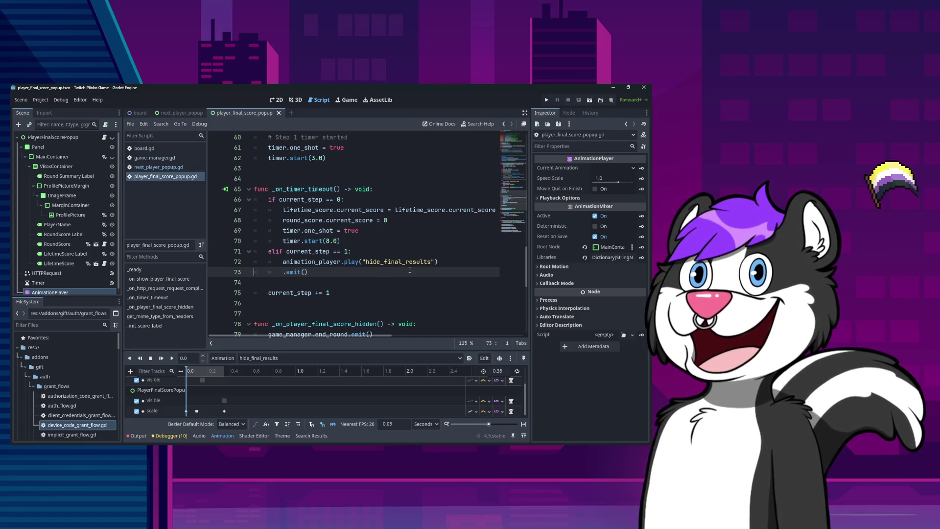
key("shift+Down")
key("BackSpace")
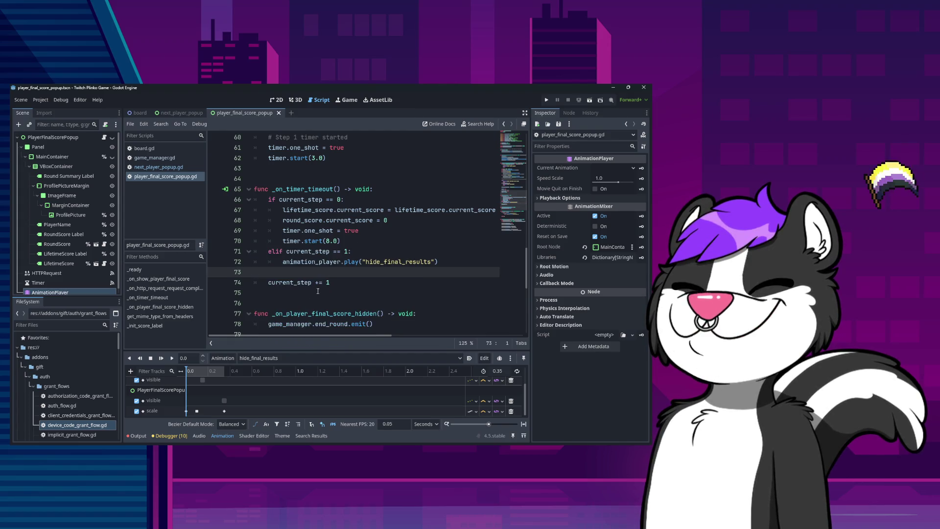
Step: Undo and redo the emit-line deletion, removing the leftover .emit() text
key("ctrl+z")
key("ctrl+z")
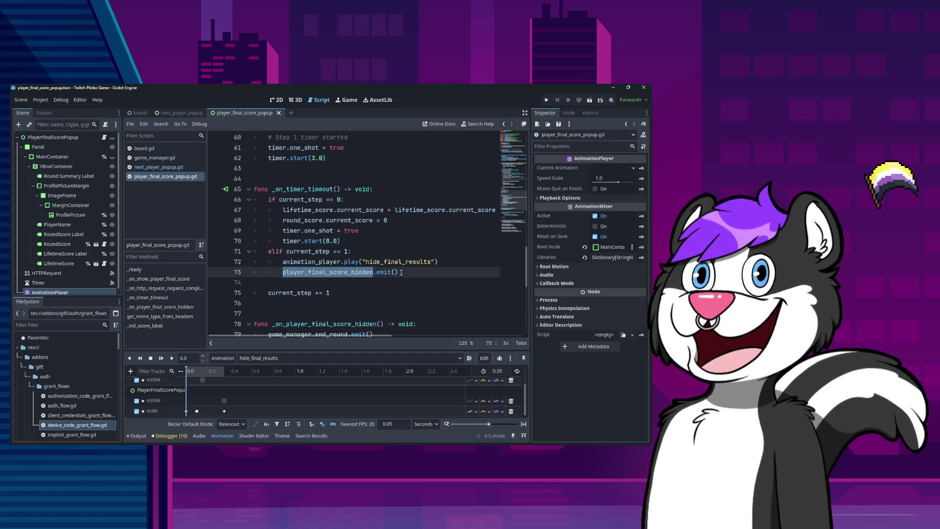
key("ctrl+y")
key("shift+End")
key("BackSpace")
key("BackSpace")
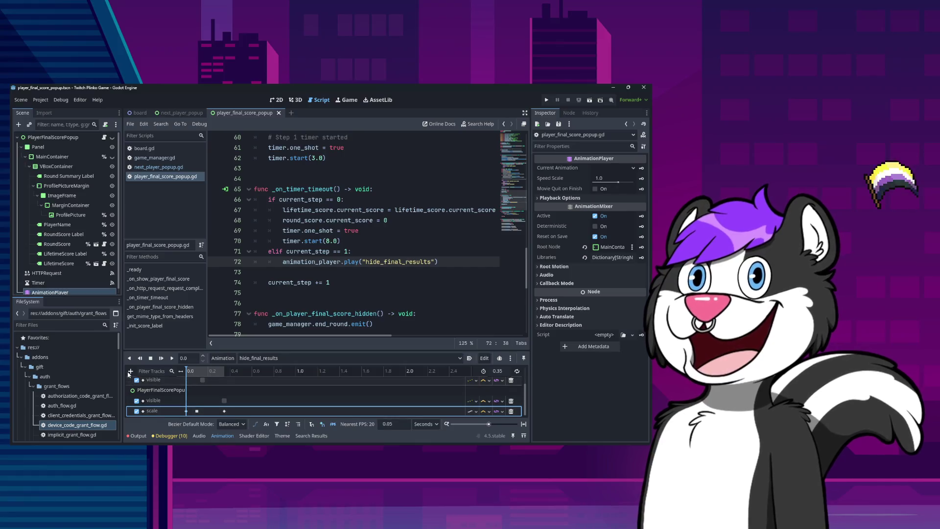
Step: Try adding a Call Method track for PlayerFinalScorePopup to hide_final_results
left_click(130, 370)
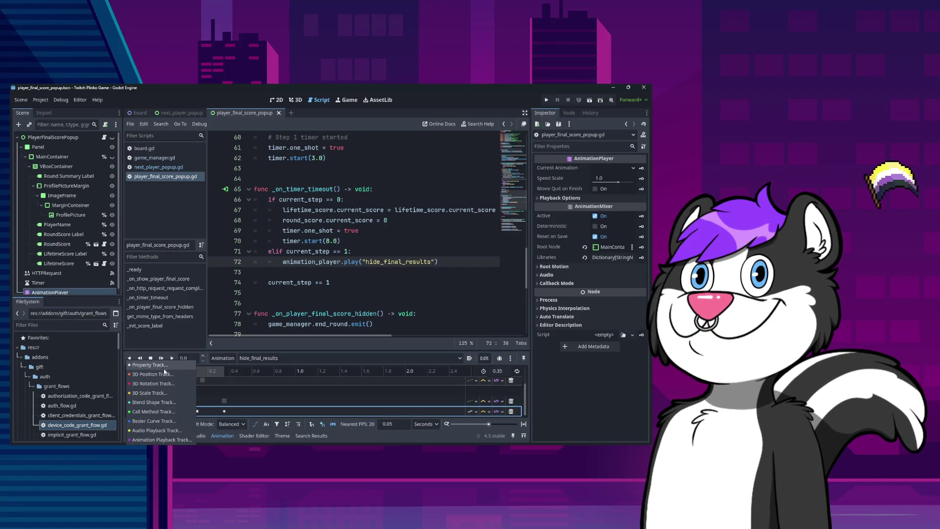
left_click(165, 411)
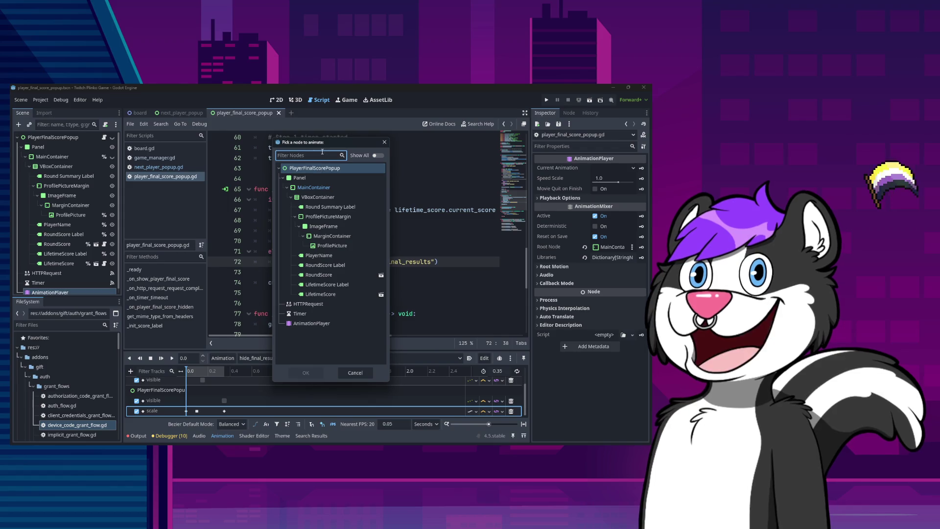
left_click_drag(322, 148, 481, 149)
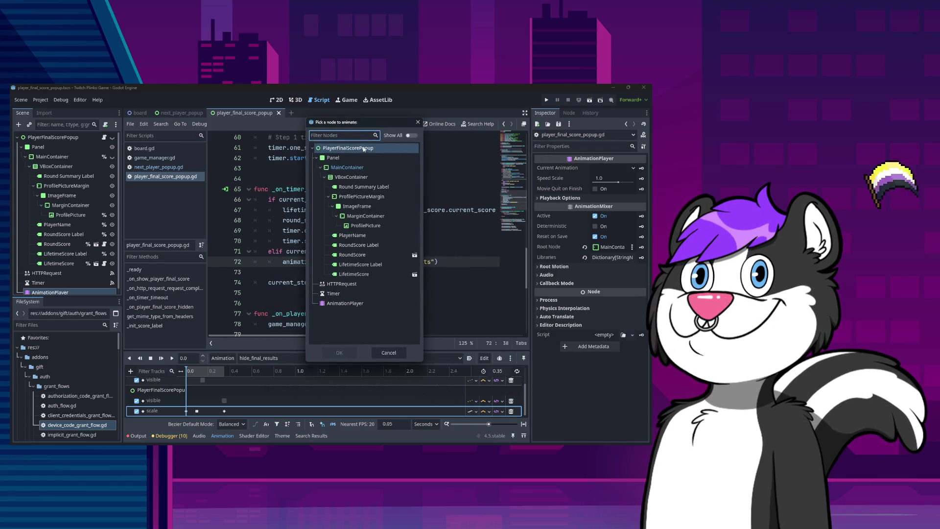
key("Escape")
left_click_drag(438, 262, 345, 148)
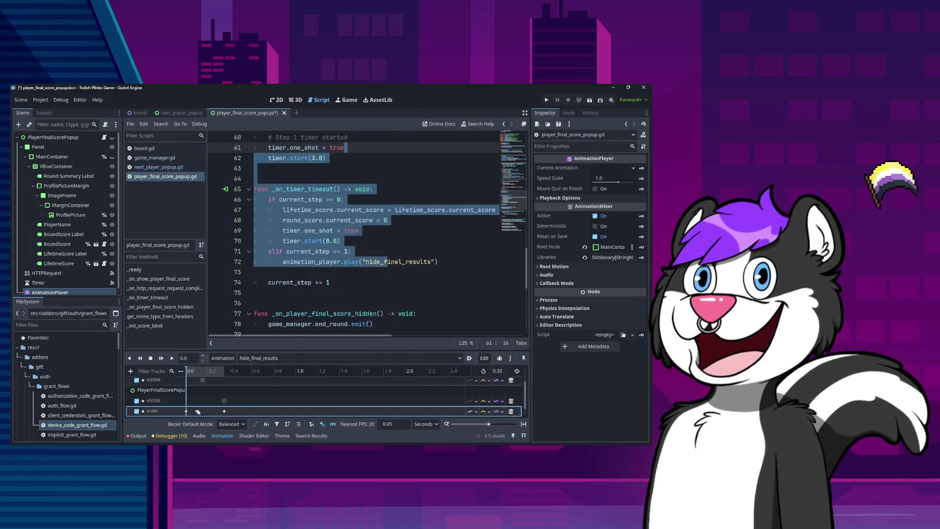
scroll(223, 411, "down", 1)
left_click(221, 412)
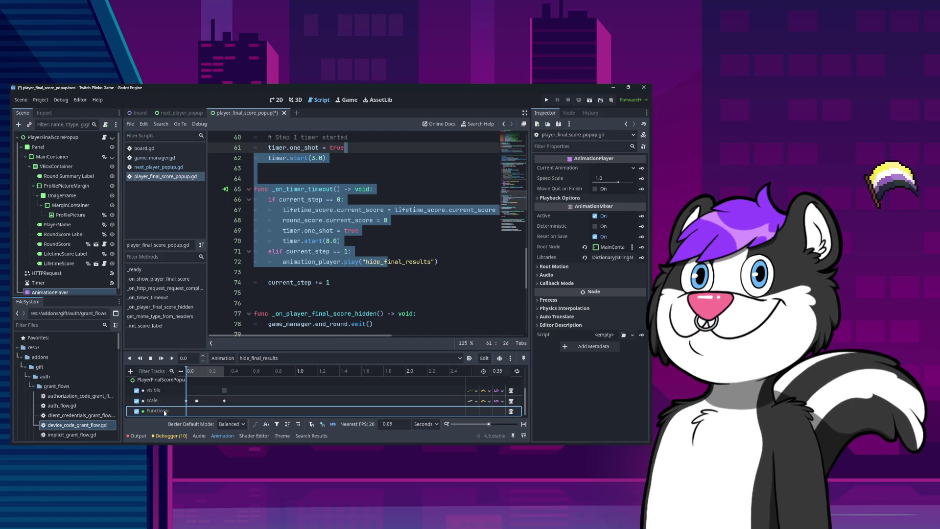
scroll(503, 414, "up", 1)
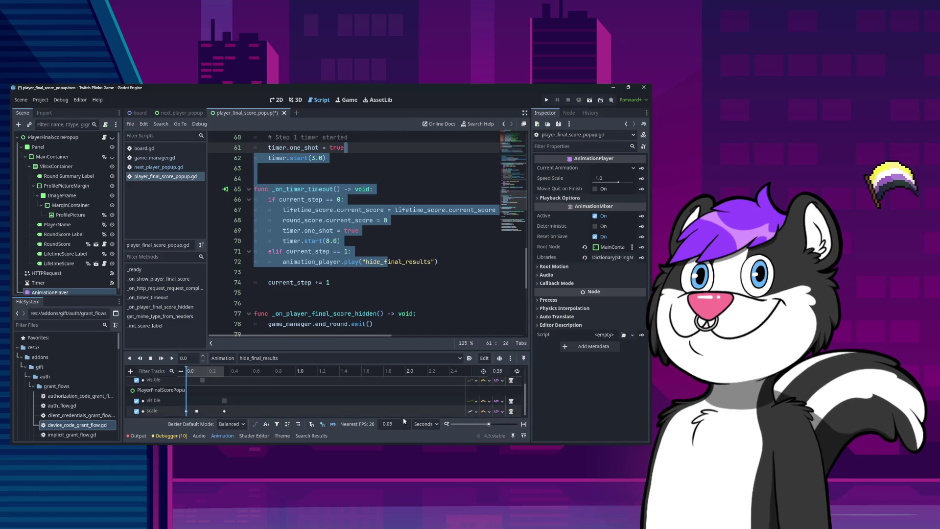
left_click(130, 370)
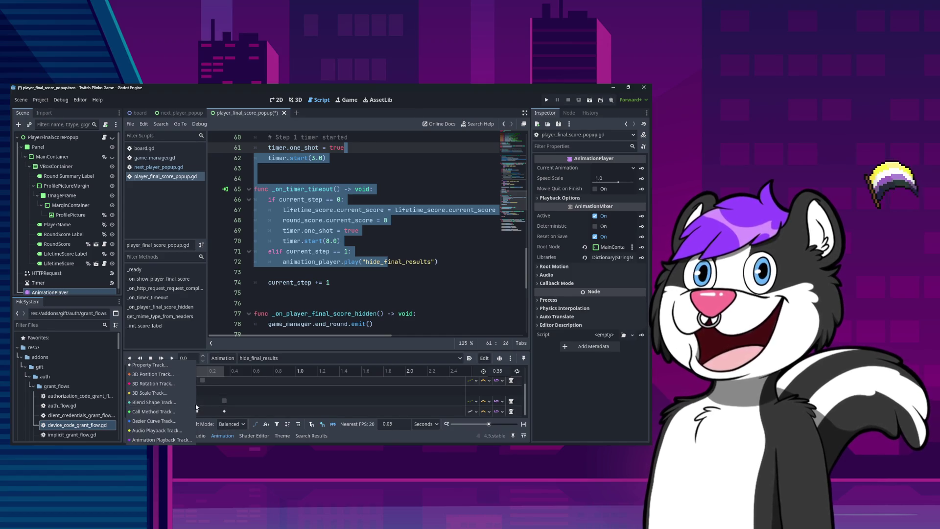
key("Escape")
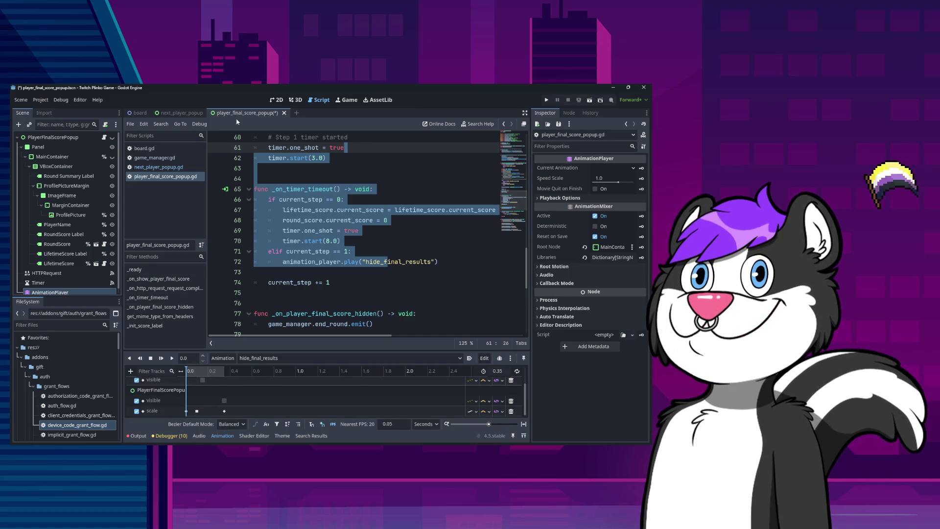
Step: Open the next_player_popup scene and view its hide_final_results animation
left_click(190, 113)
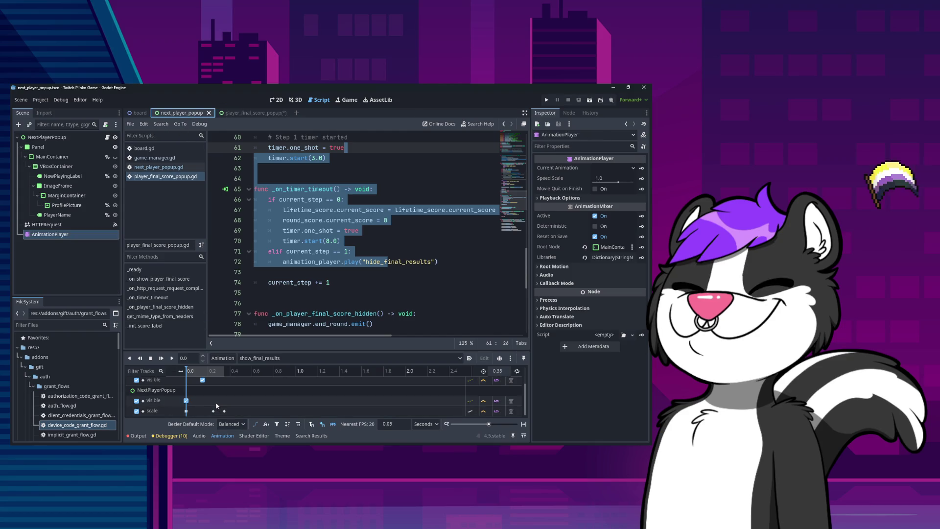
left_click(255, 358)
left_click(255, 370)
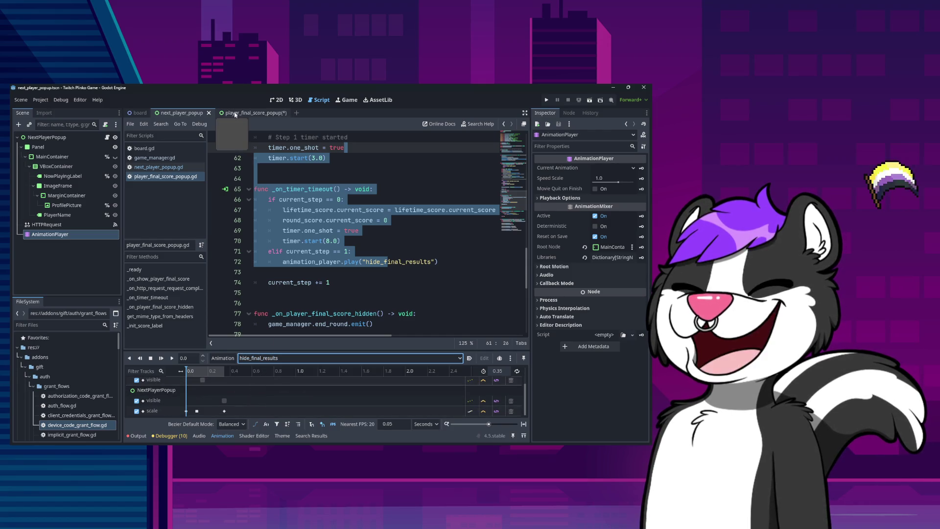
Step: Switch to the board scene and inspect the GameManager Functions track in show_next_player
left_click(139, 112)
scroll(276, 409, "down", 3)
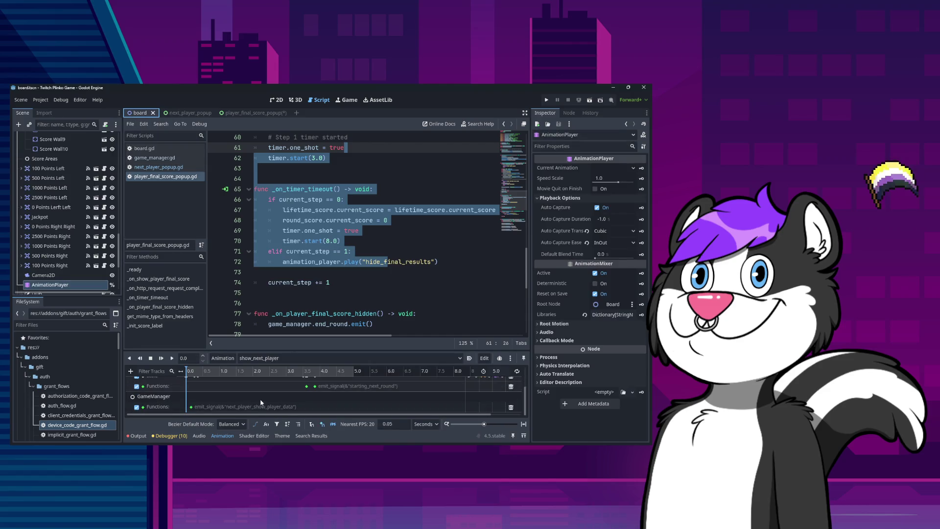
left_click(241, 408)
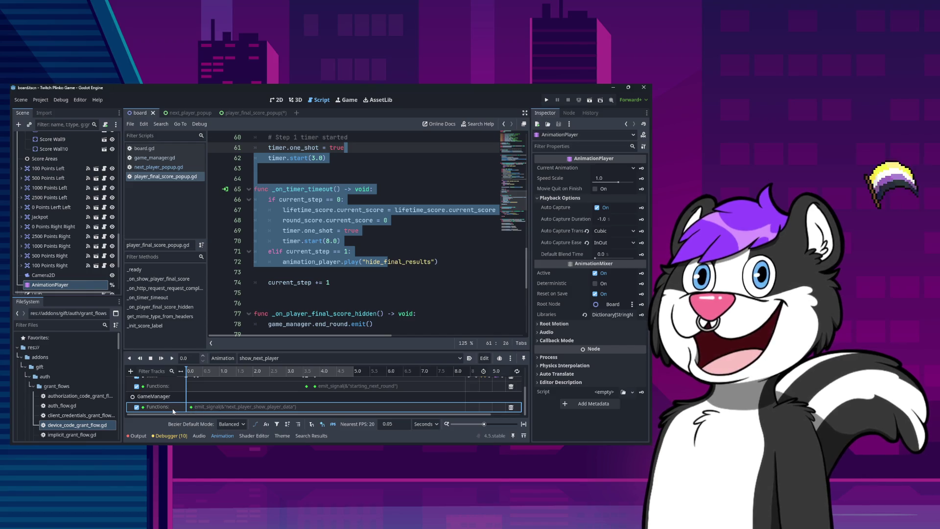
right_click(218, 408)
left_click(194, 409)
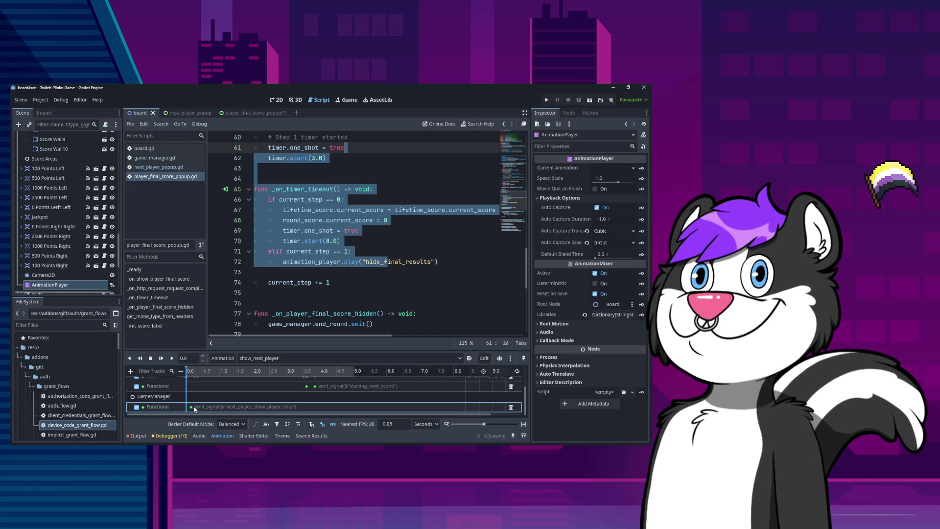
left_click(131, 371)
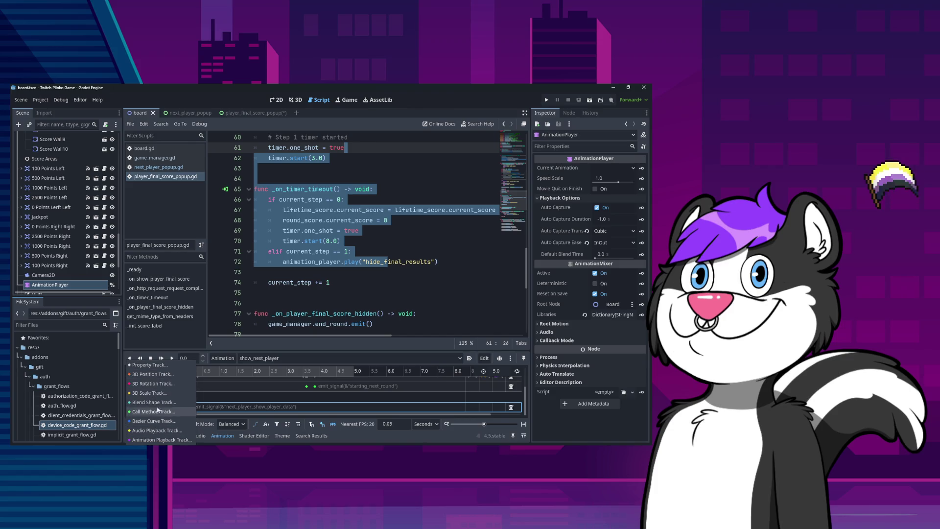
Step: Start adding a Call Method track but cancel the node picker
left_click(149, 364)
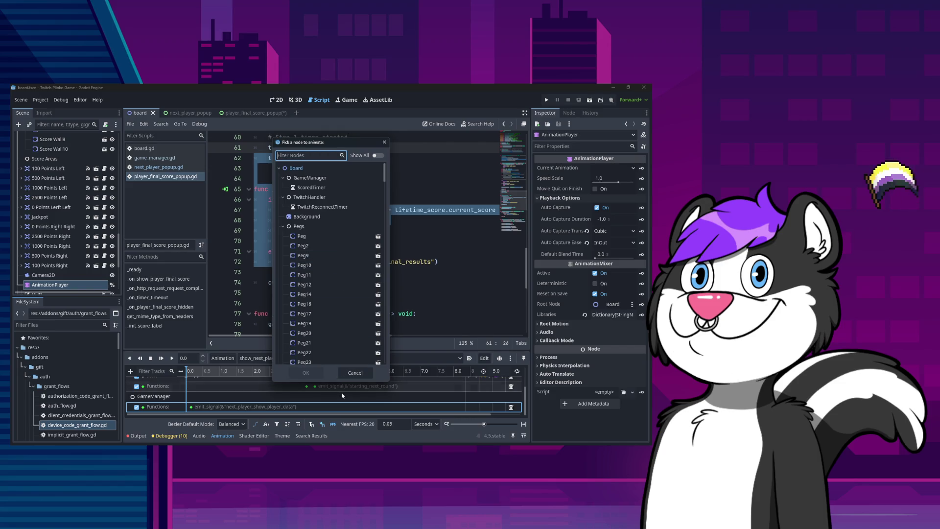
left_click(352, 372)
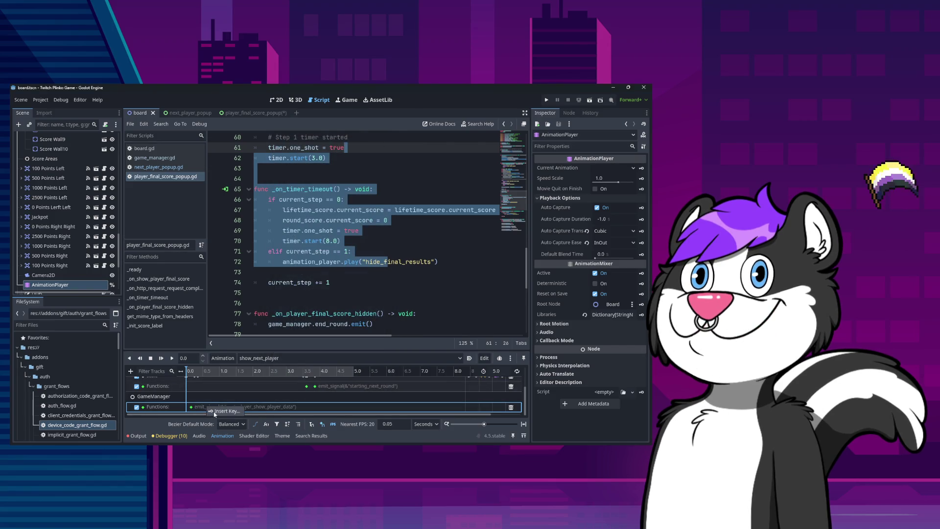
left_click(130, 371)
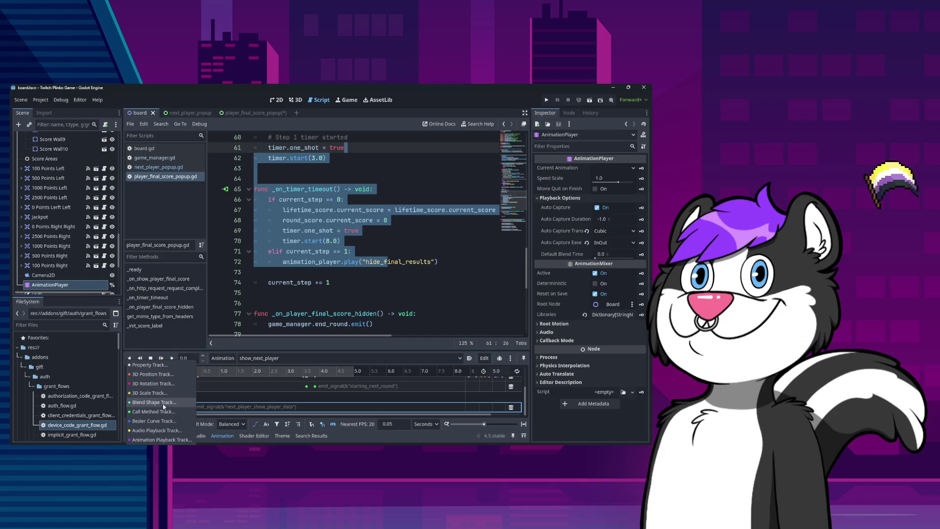
key("Escape")
Step: Check the GameManager emit_signal key, reset the time to 0.0 and save board.tscn
left_click(228, 407)
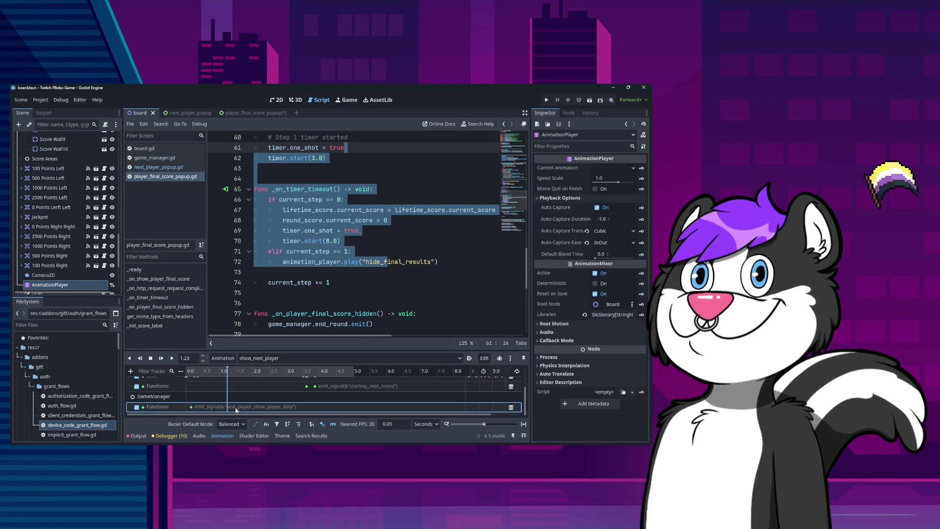
left_click(191, 407)
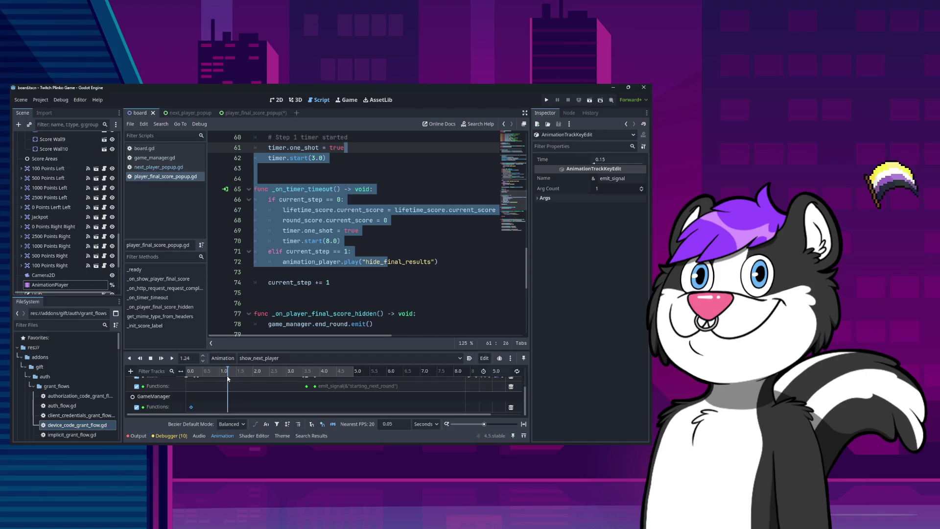
left_click_drag(227, 378, 186, 377)
left_click(214, 407)
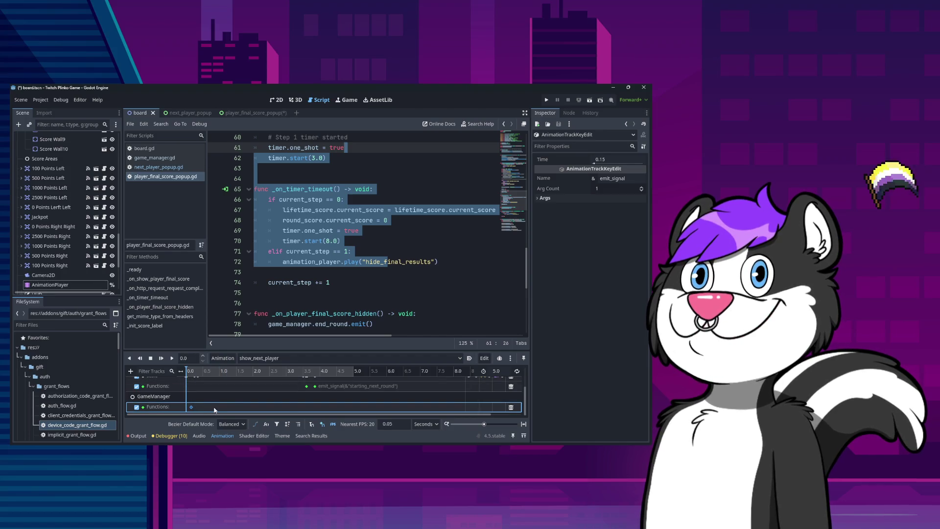
key("ctrl+s")
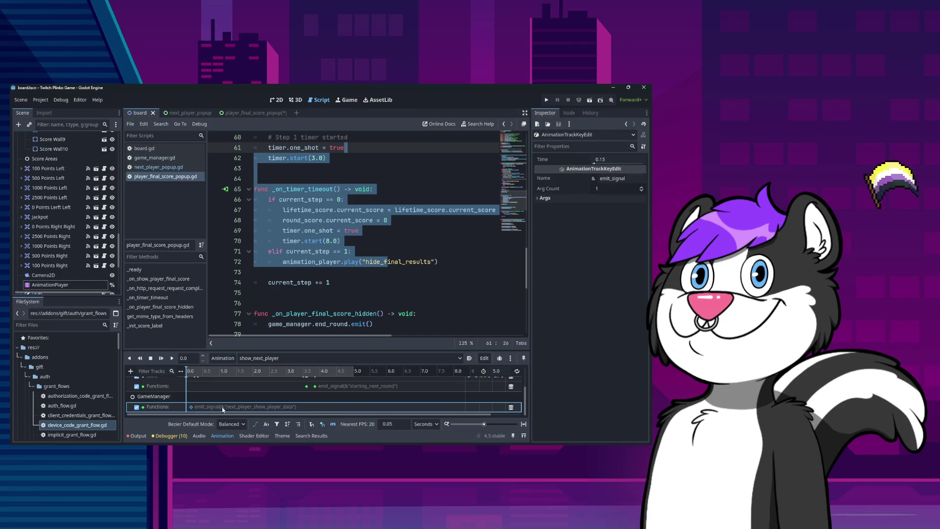
Step: Add a Call Method track targeting the Popups node
left_click(130, 371)
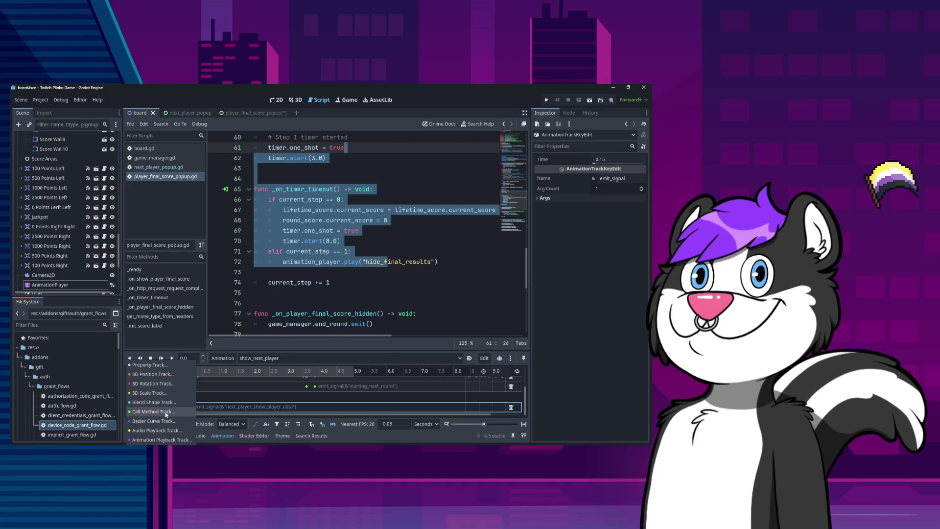
left_click(166, 412)
scroll(357, 325, "down", 5)
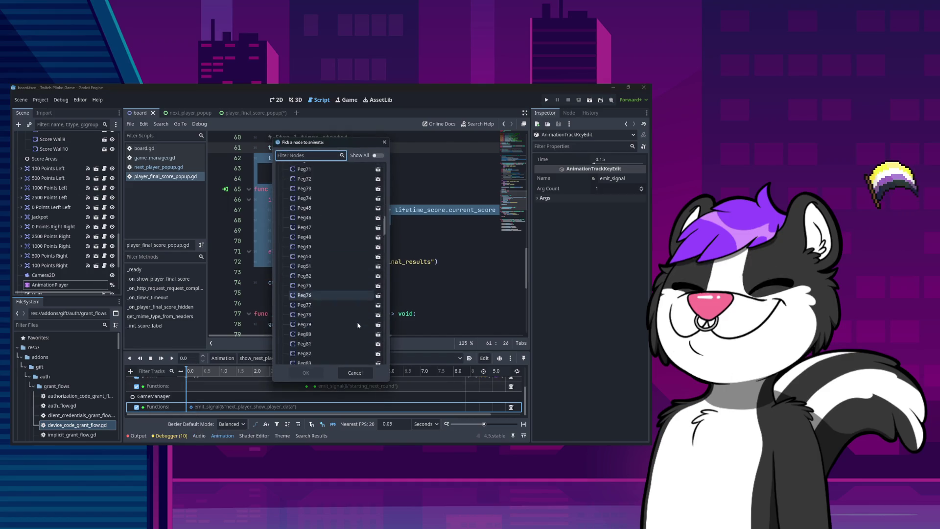
scroll(360, 325, "down", 15)
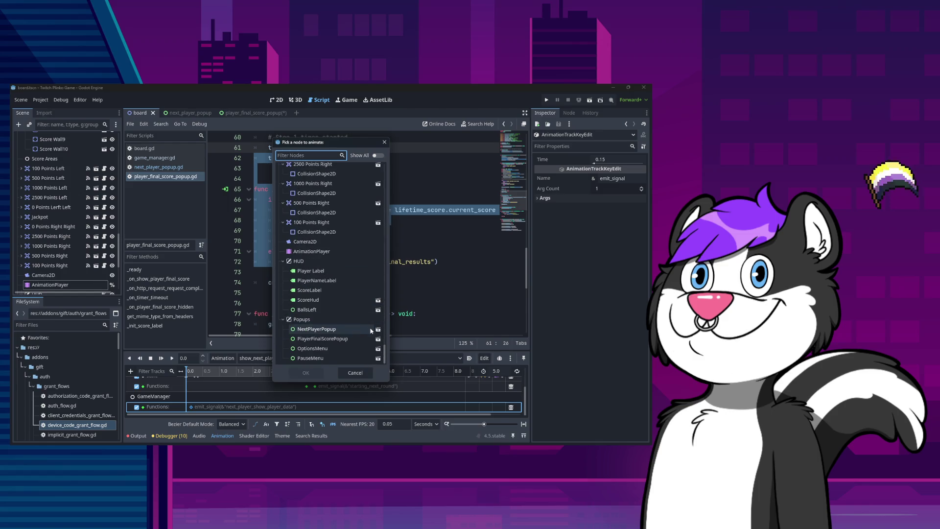
left_click(302, 319)
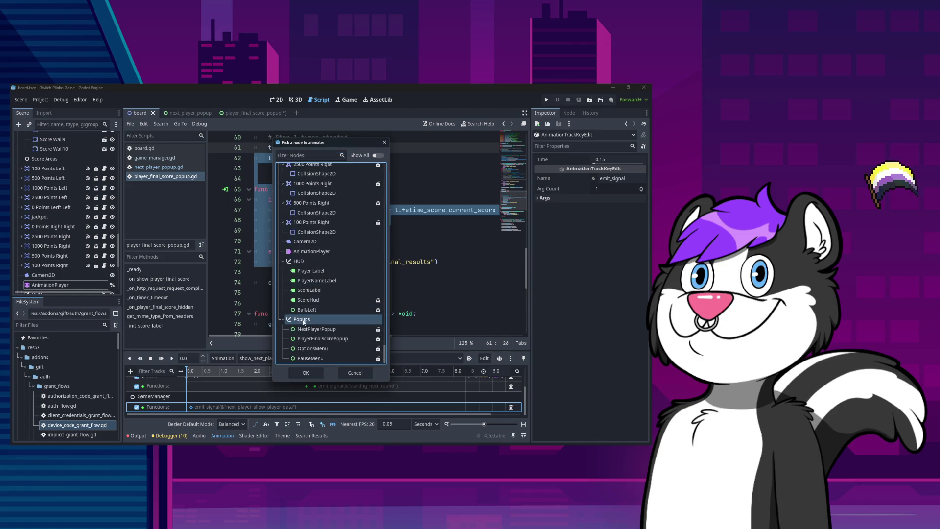
left_click(305, 372)
scroll(289, 388, "down", 2)
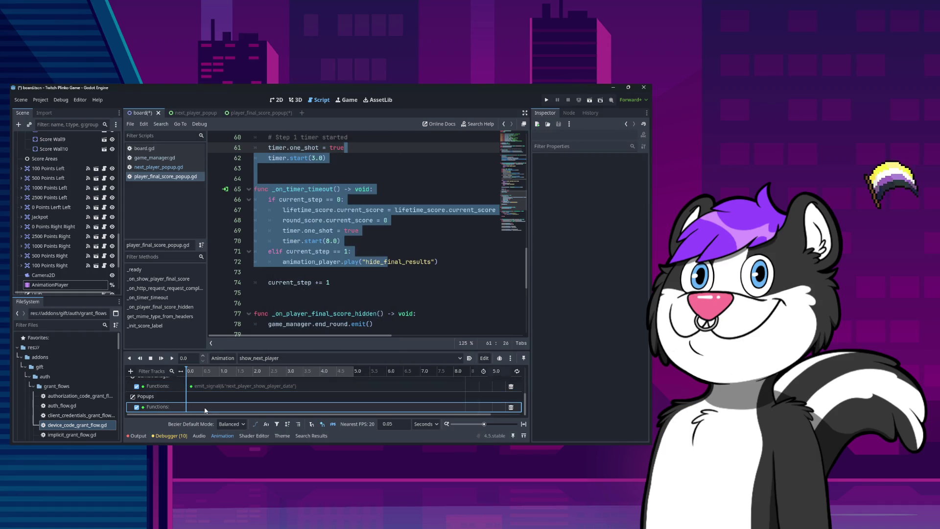
Step: Cancel inserting a key on the Popups track, delete that empty track and save board.tscn
right_click(199, 411)
left_click(218, 412)
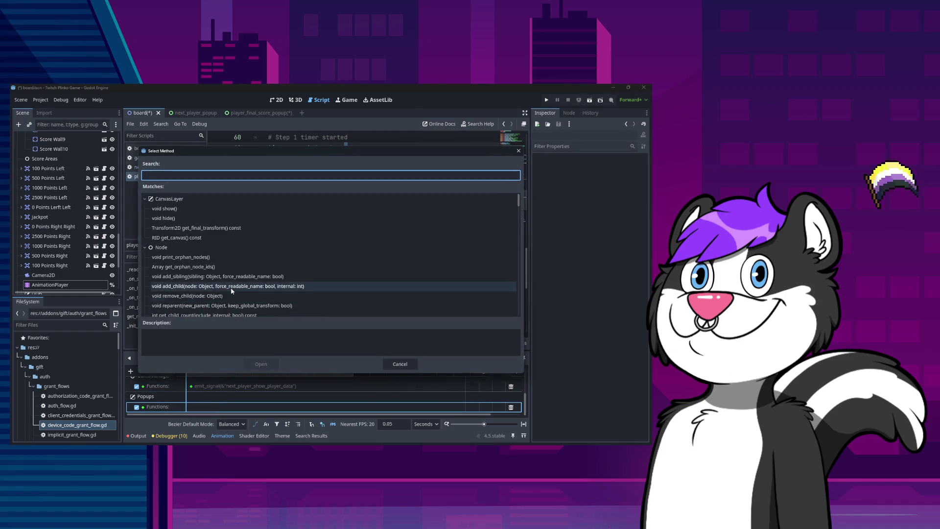
left_click(232, 287)
type("emit")
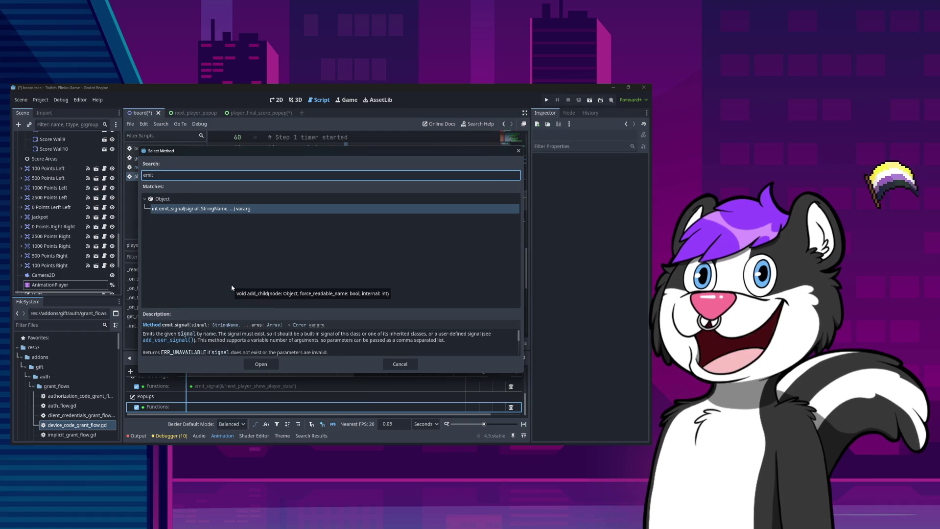
key("Return")
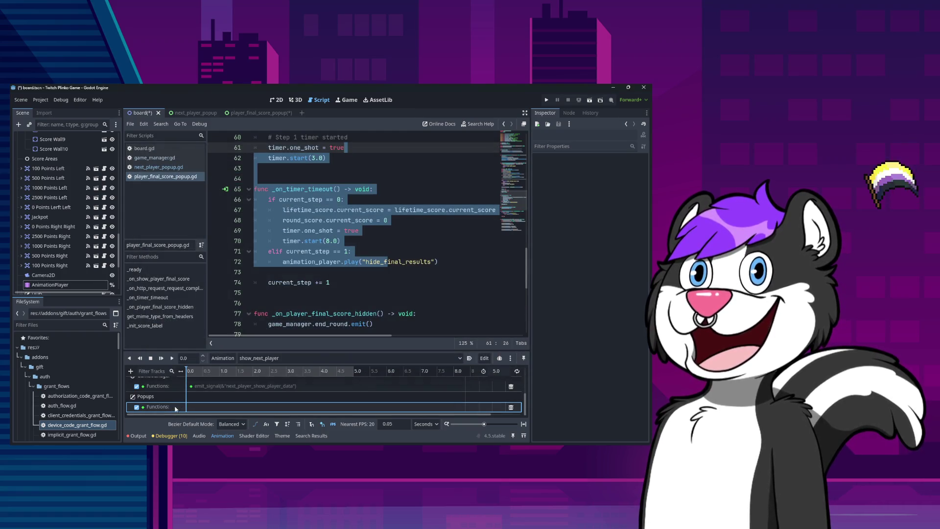
left_click(510, 409)
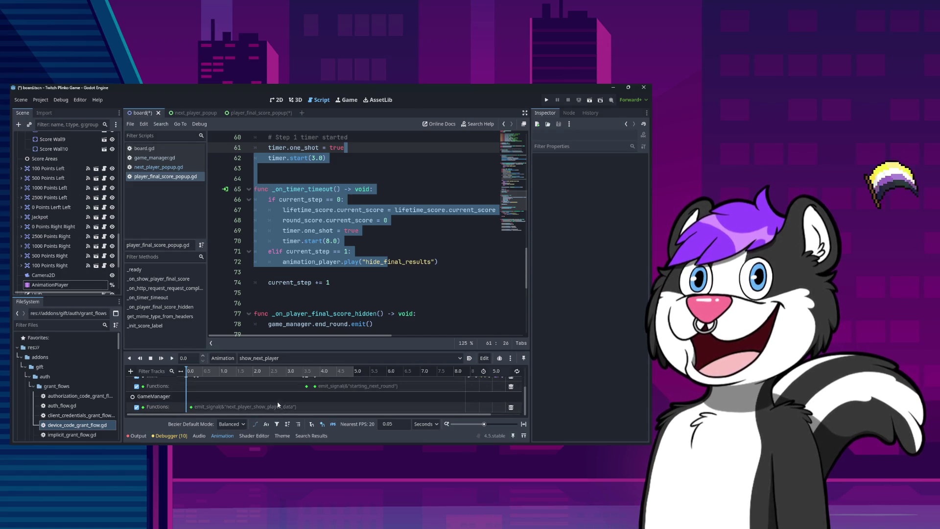
key("ctrl+s")
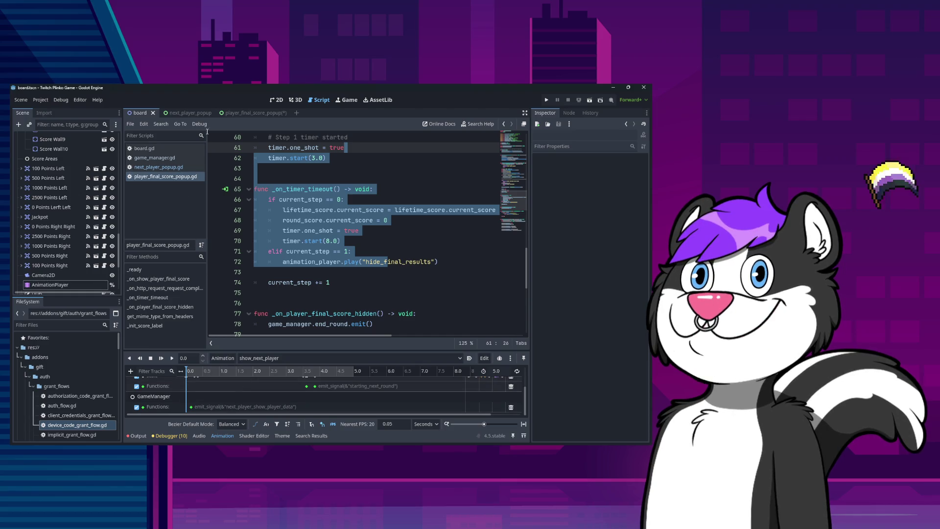
Step: In player_final_score_popup, add a Call Method track for PlayerFinalScorePopup to hide_final_results
left_click(247, 113)
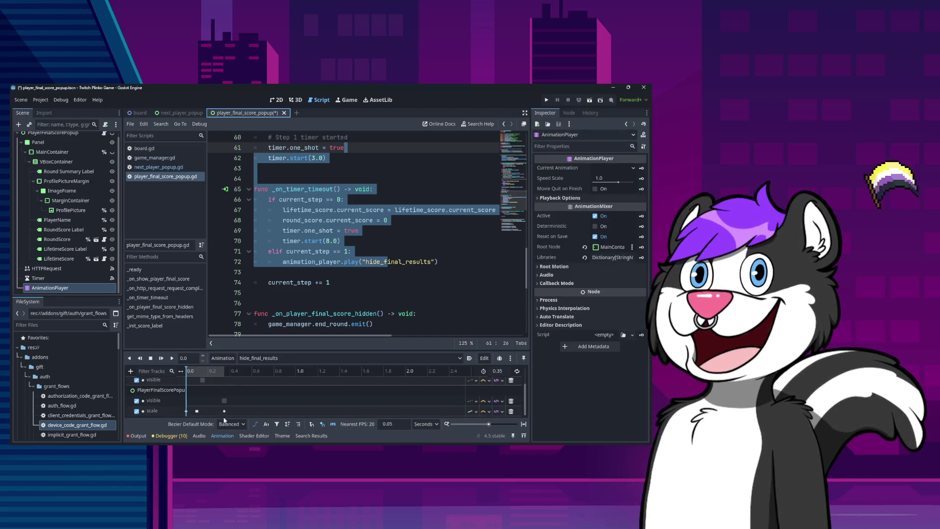
left_click(131, 370)
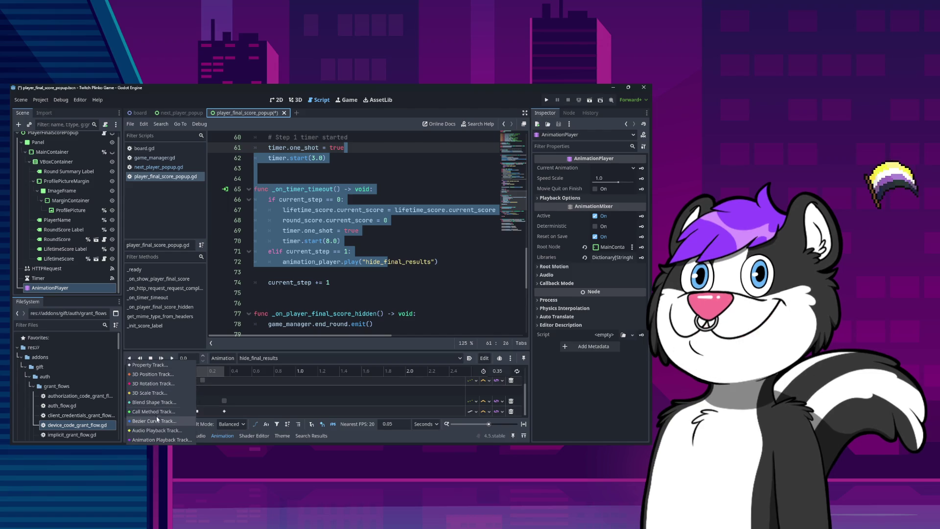
left_click(157, 412)
left_click(314, 168)
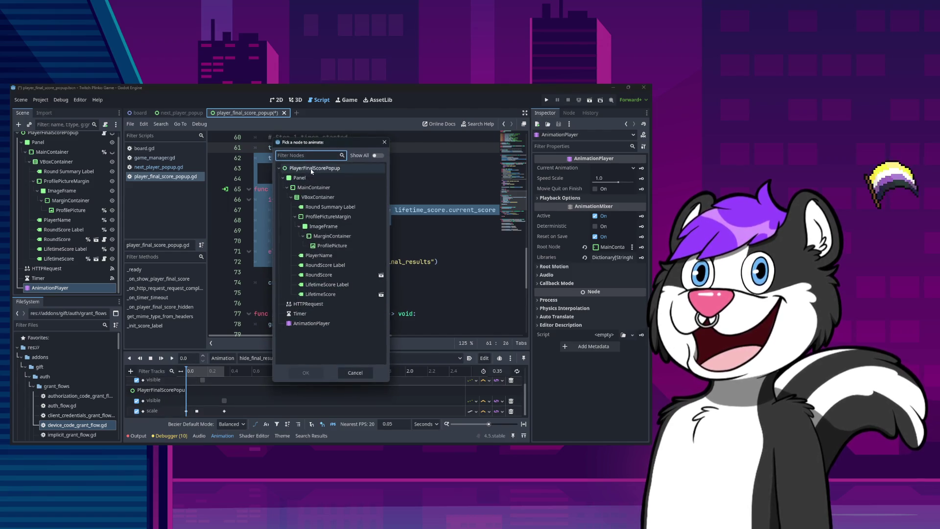
left_click(304, 372)
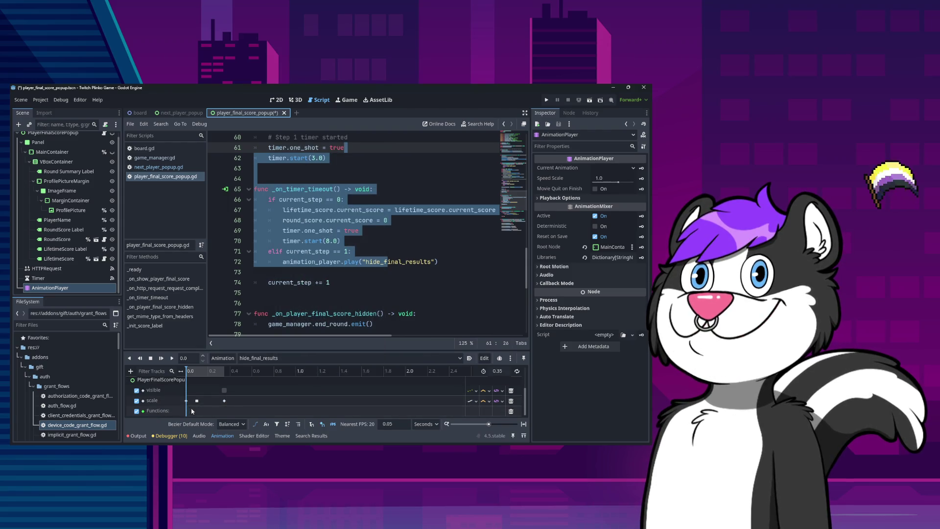
Step: Insert an emit_signal key on the Functions track and move it to 0.35 s
right_click(192, 411)
left_click(206, 412)
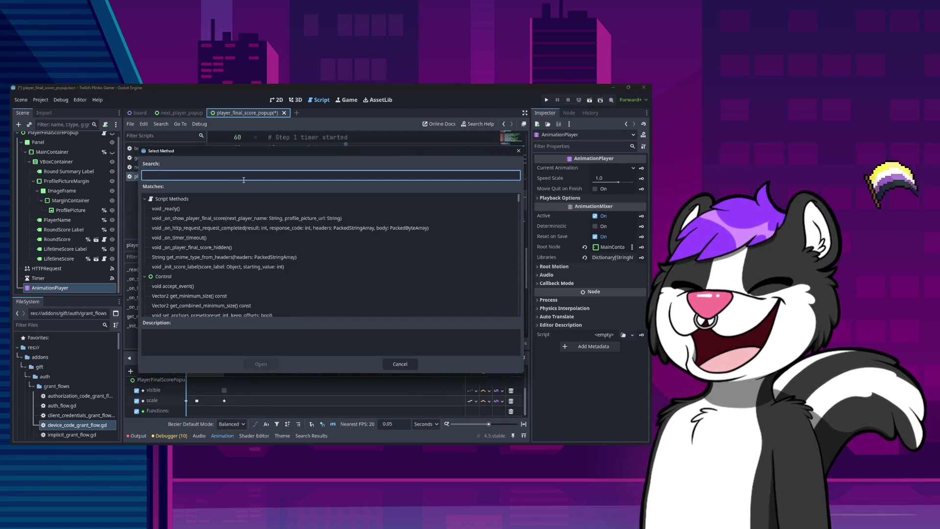
type("emit")
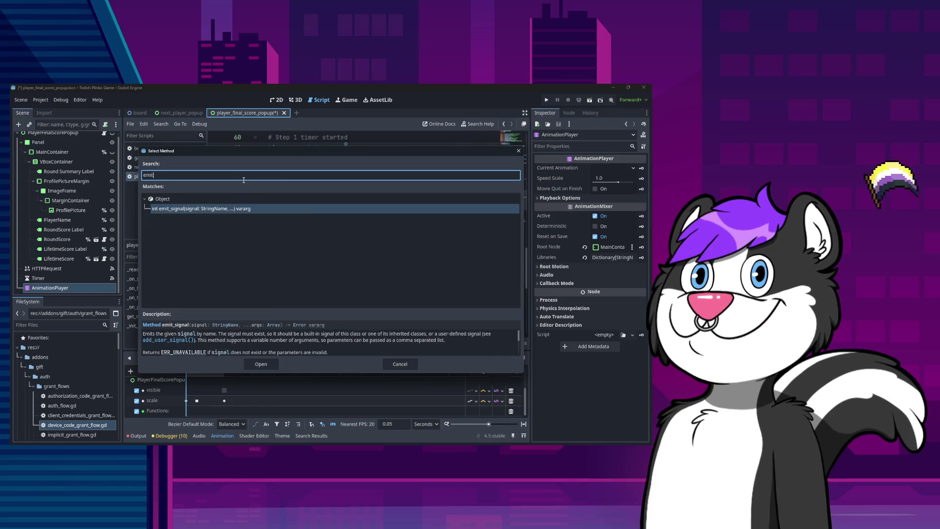
key("Return")
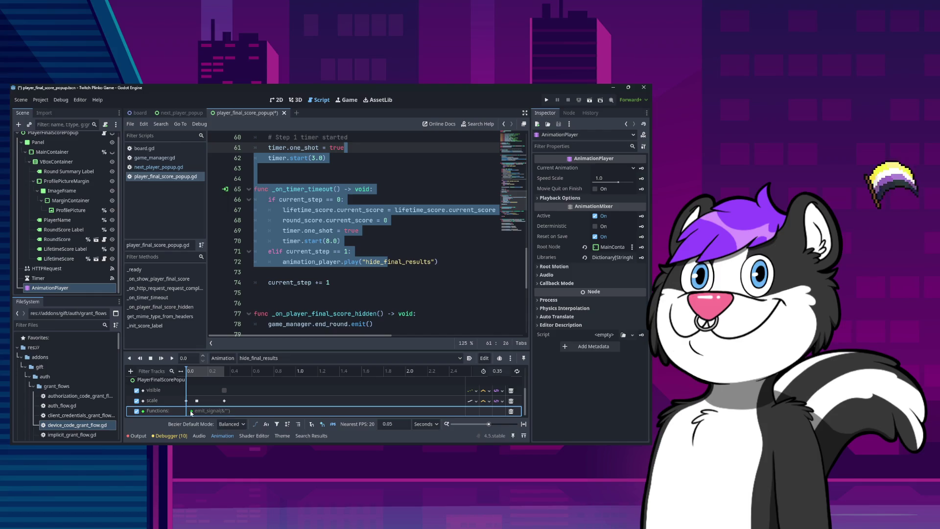
left_click_drag(191, 412, 224, 413)
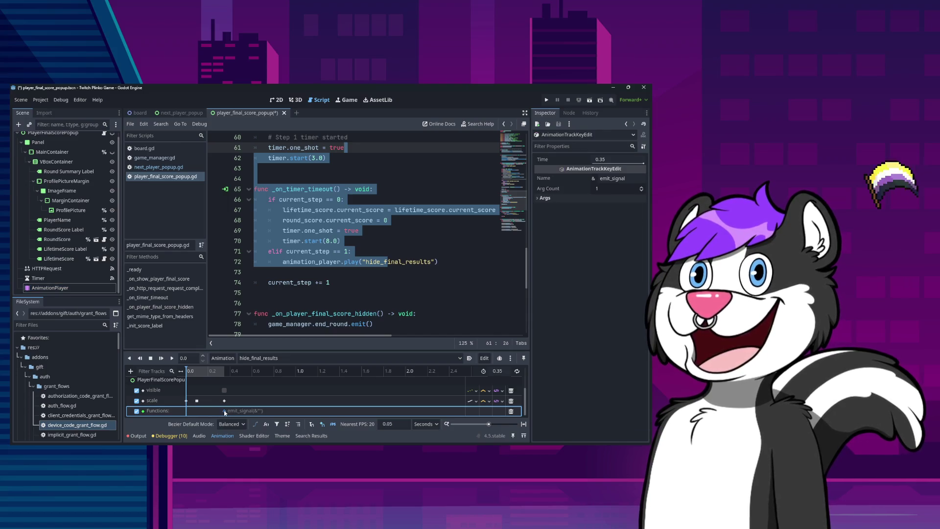
Step: Set the key's signal argument to player_final_score_hidden, save the scene and run the game
left_click(541, 198)
left_click(540, 206)
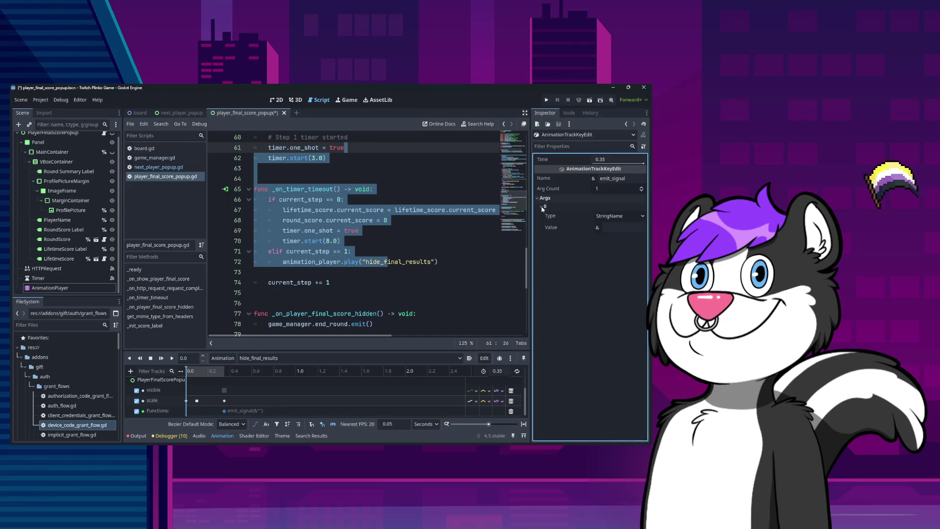
left_click(610, 226)
type("player_final_score_hidden")
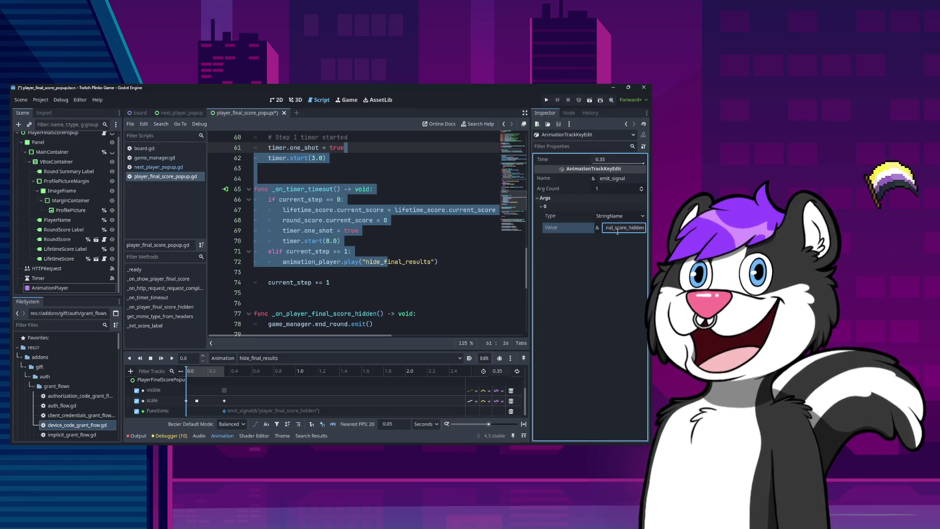
key("Return")
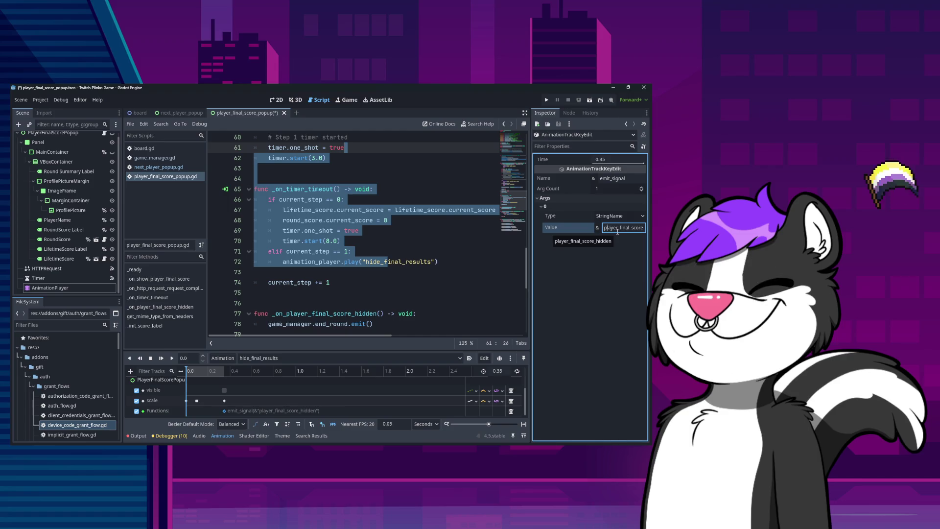
left_click(617, 231)
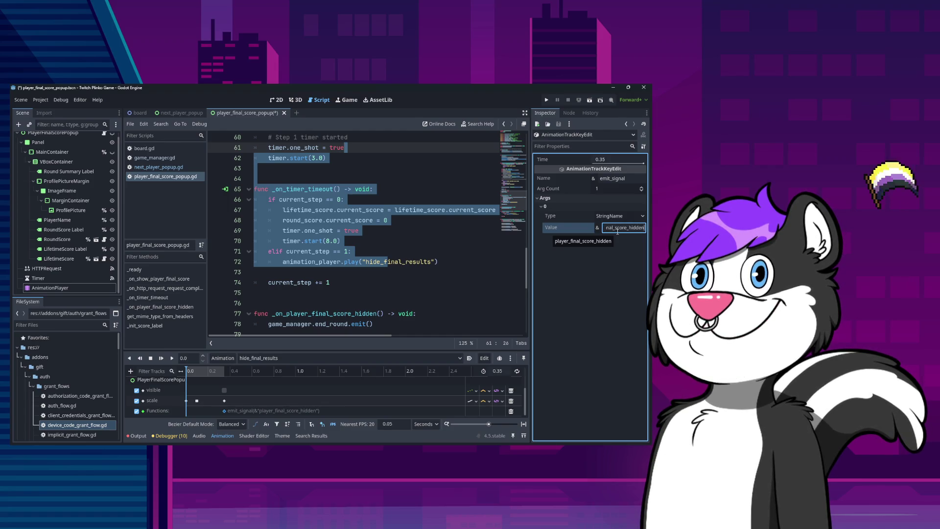
key("ctrl+s")
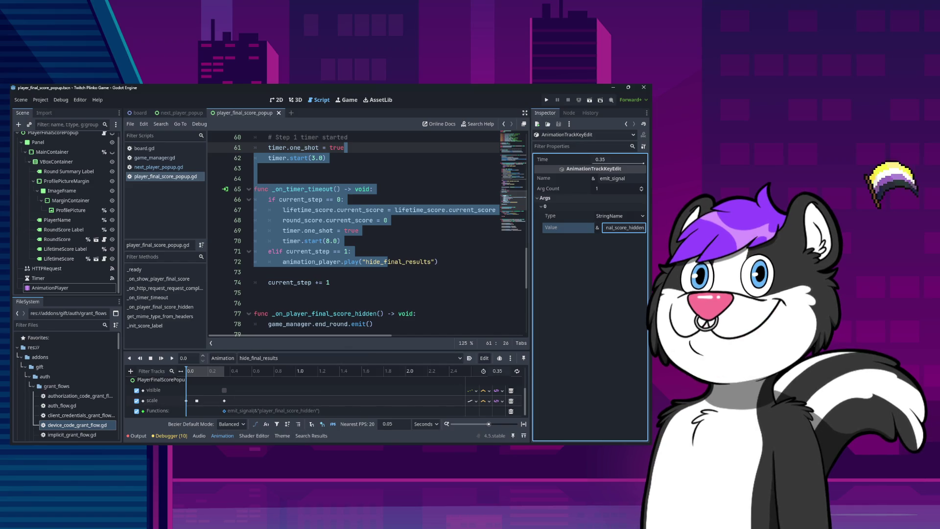
left_click(544, 100)
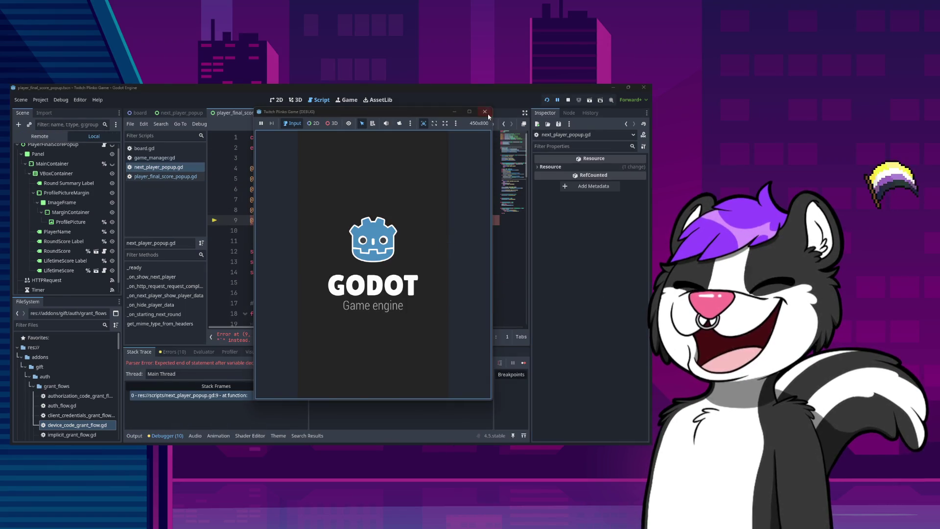
Step: Remove the stray character from 'AnimationPlayer' on line 9 of next_player_popup.gd and test-run the game
left_click(486, 113)
double_click(341, 220)
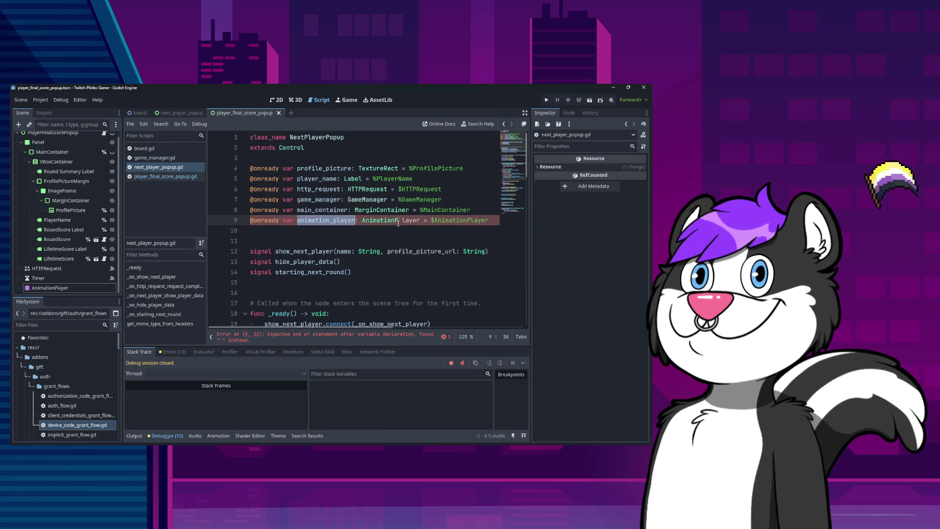
left_click(398, 220)
key("Delete")
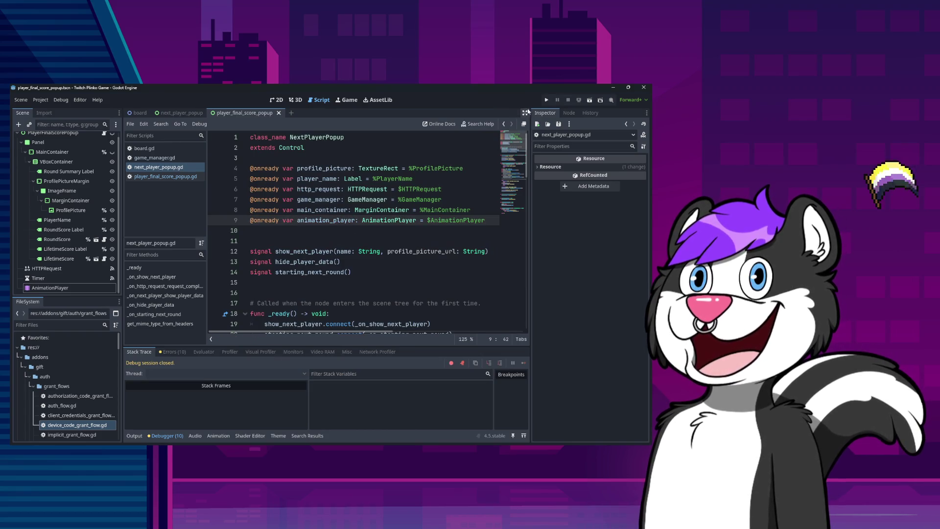
left_click(546, 102)
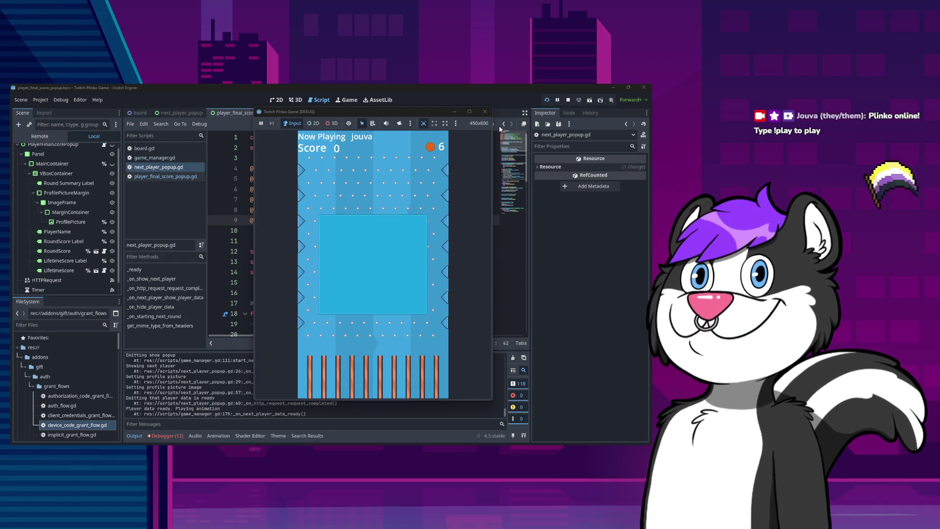
left_click(485, 113)
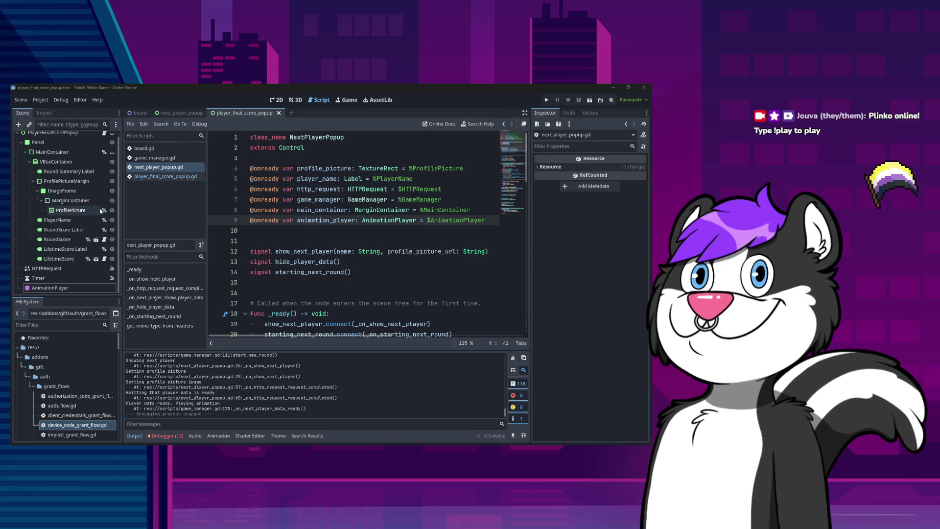
Step: Check the next_player_popup scene's animation list without changing it
left_click(181, 112)
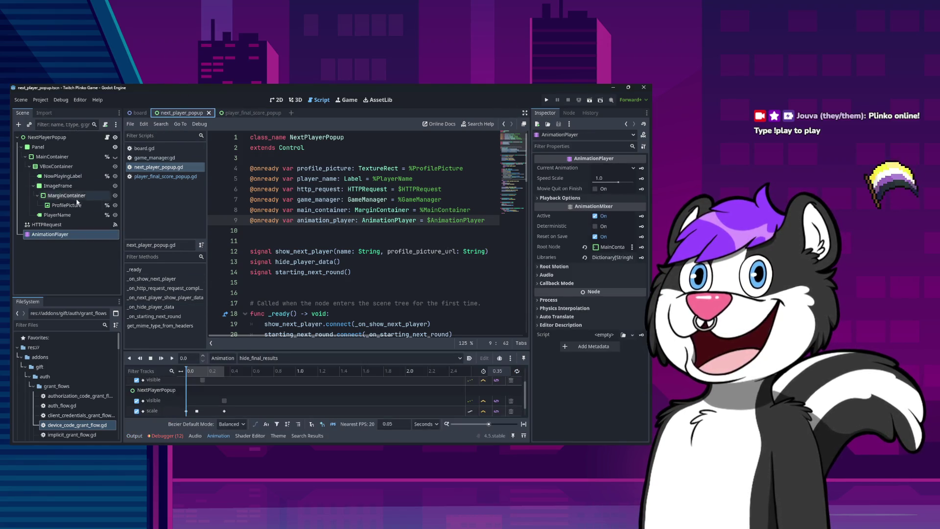
scroll(241, 416, "down", 1)
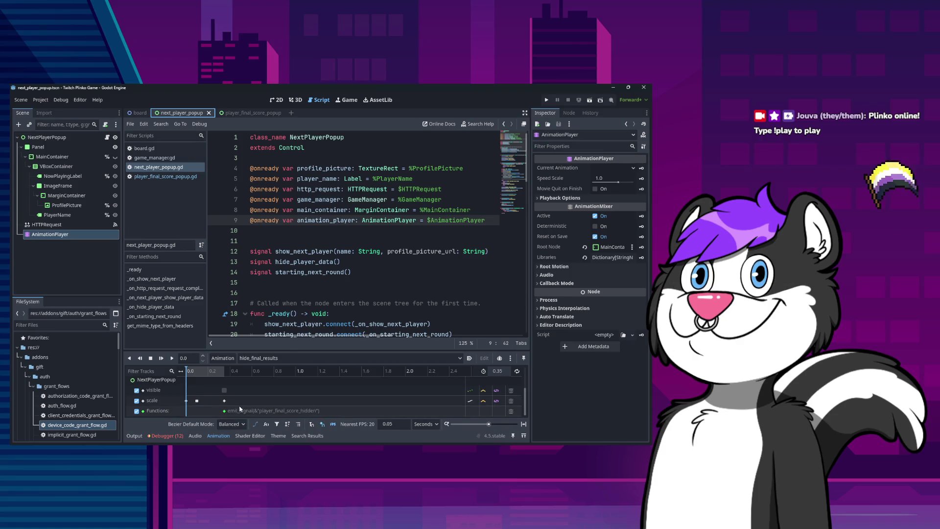
left_click(251, 359)
left_click(252, 368)
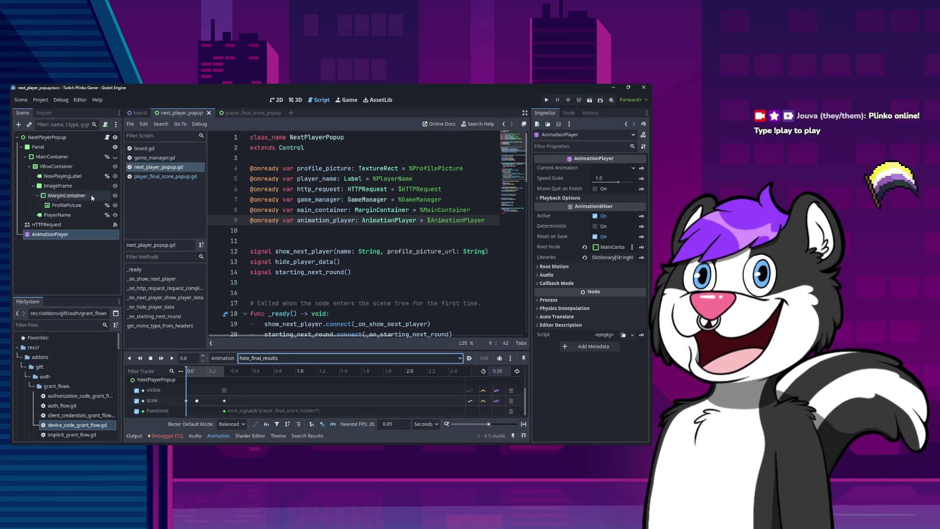
Step: In the board scene's show_next_player animation, turn the 3.85 s visible key on and save
left_click(140, 113)
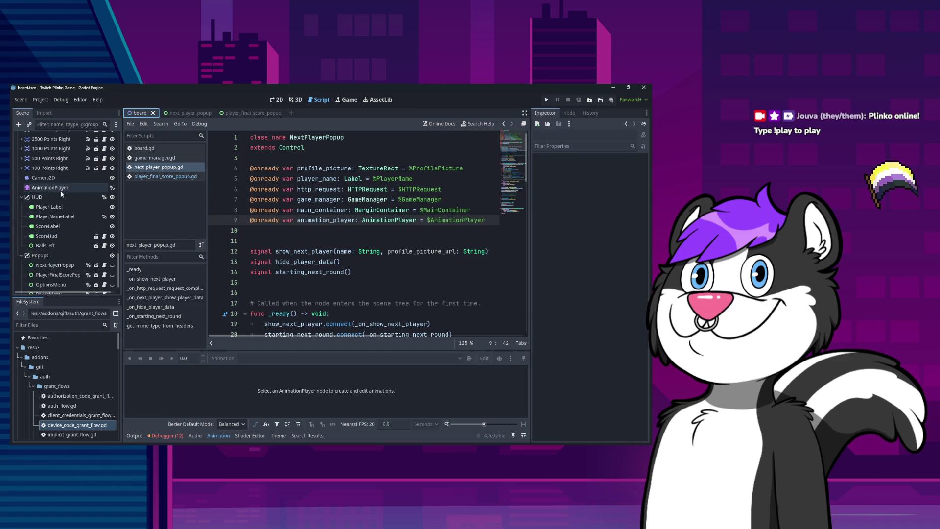
left_click(64, 188)
left_click(255, 358)
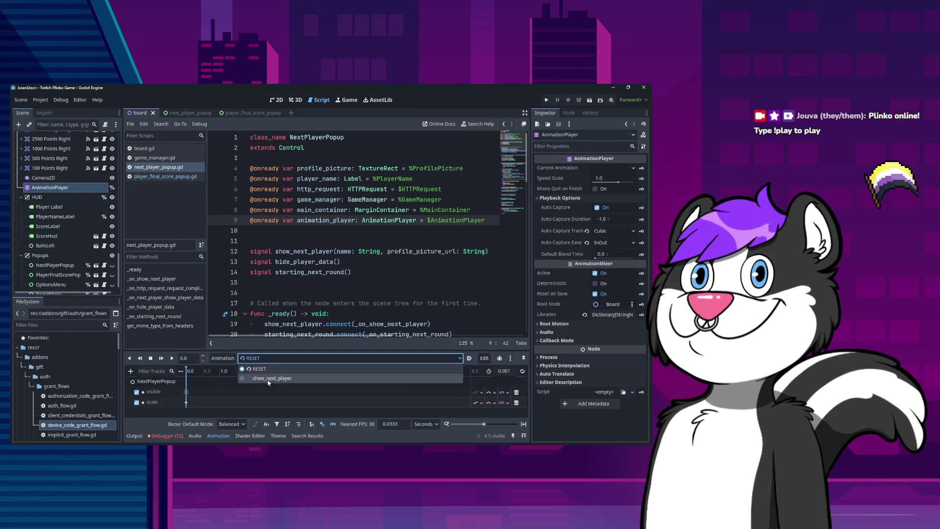
left_click(226, 404)
scroll(274, 397, "up", 3)
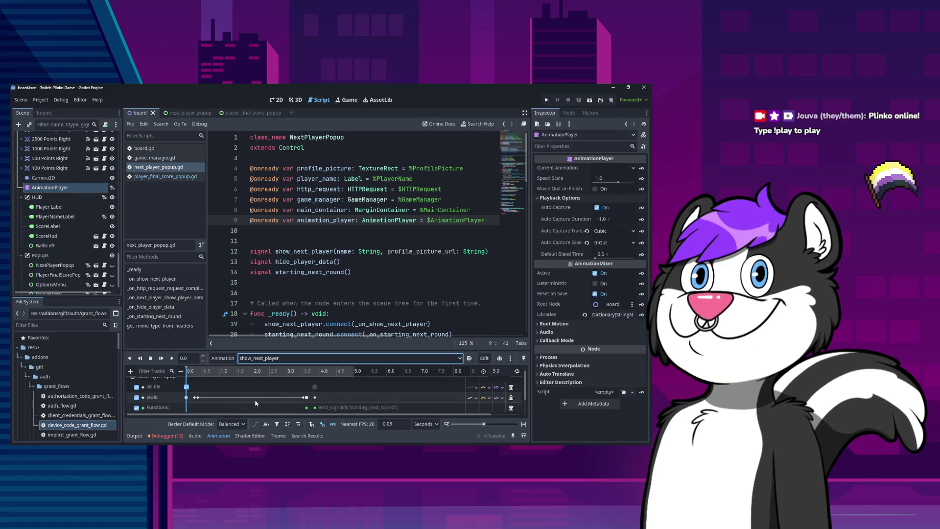
left_click(320, 388)
left_click(315, 387)
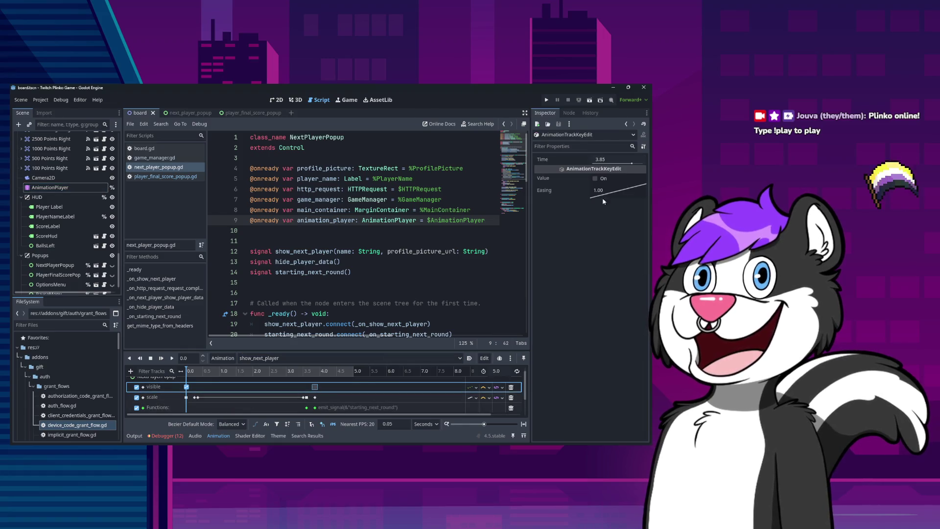
left_click(595, 179)
scroll(309, 389, "up", 1)
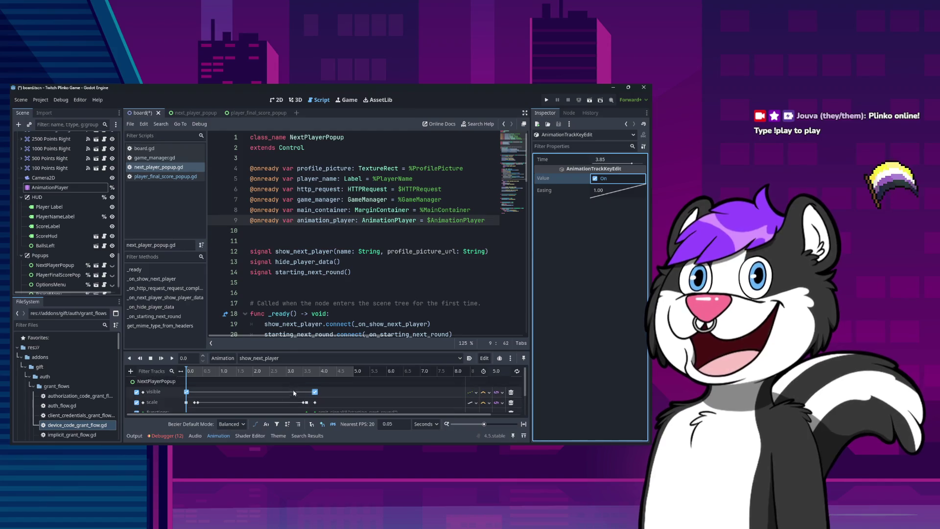
key("ctrl+s")
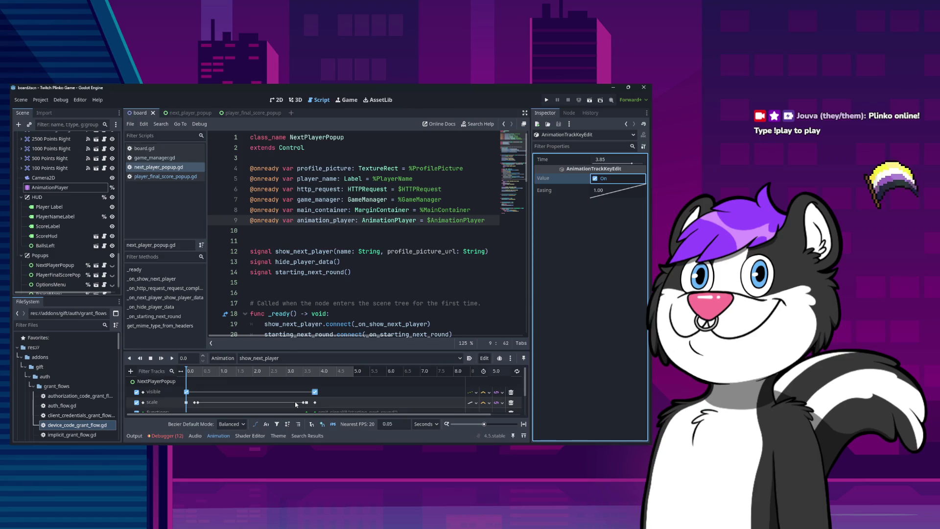
Step: Turn that visible keyframe back off and save the board scene again
left_click(315, 395)
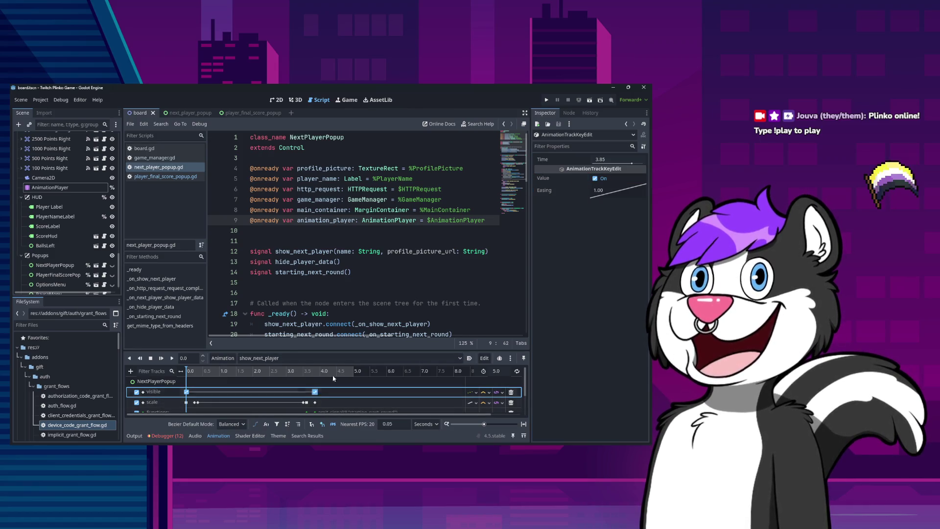
left_click(594, 178)
key("ctrl+s")
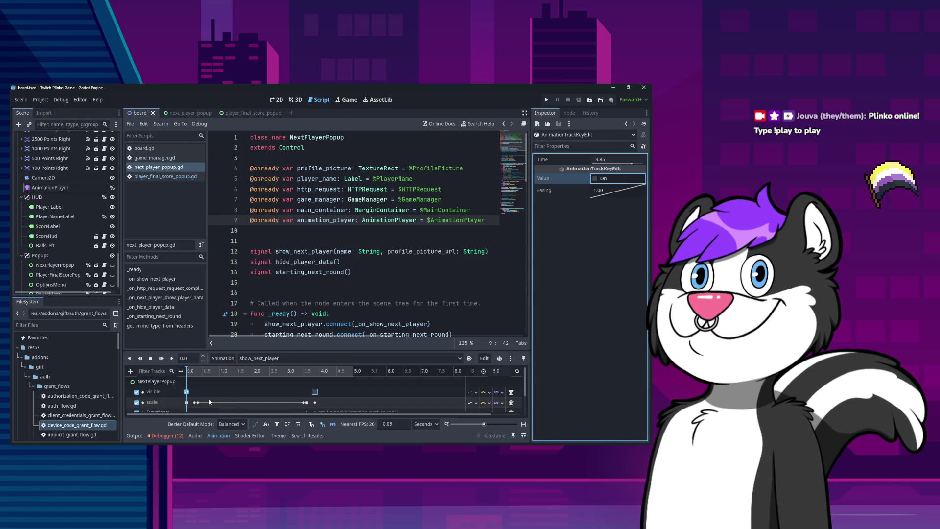
scroll(209, 401, "down", 2)
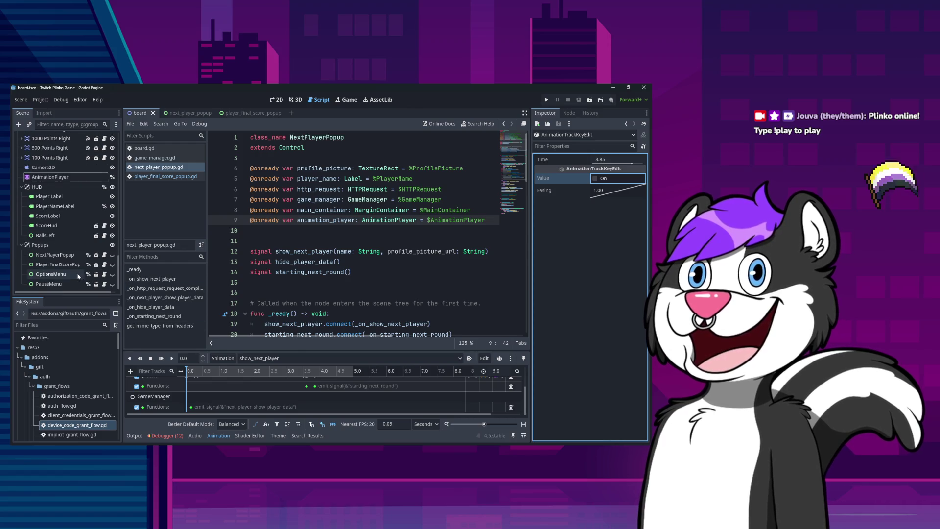
right_click(72, 272)
left_click(71, 263)
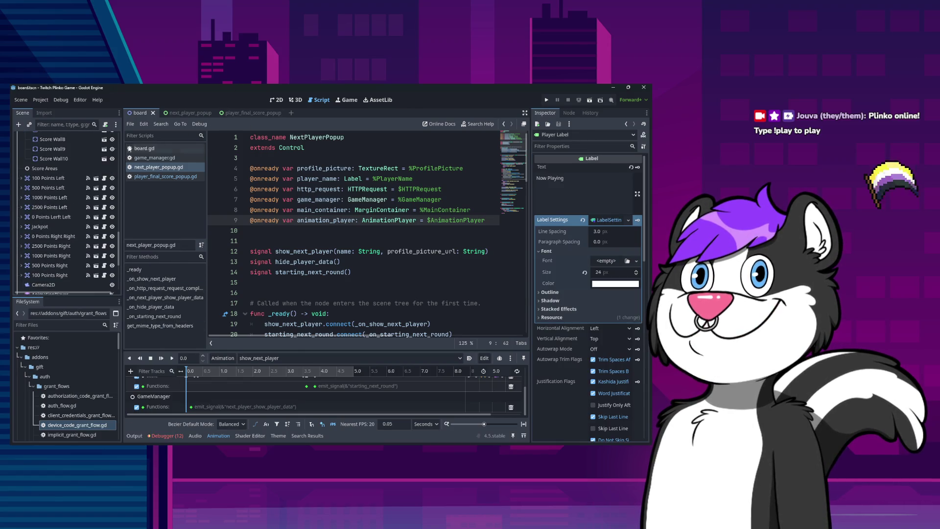
Step: Compare show_final_results and hide_final_results on the next_player_popup AnimationPlayer
scroll(64, 220, "up", 5)
left_click(174, 114)
left_click(50, 234)
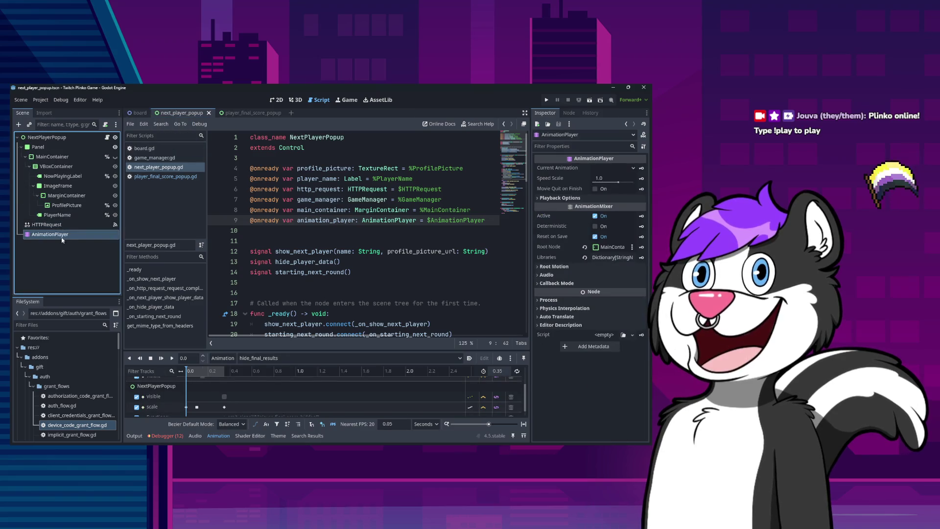
left_click(259, 358)
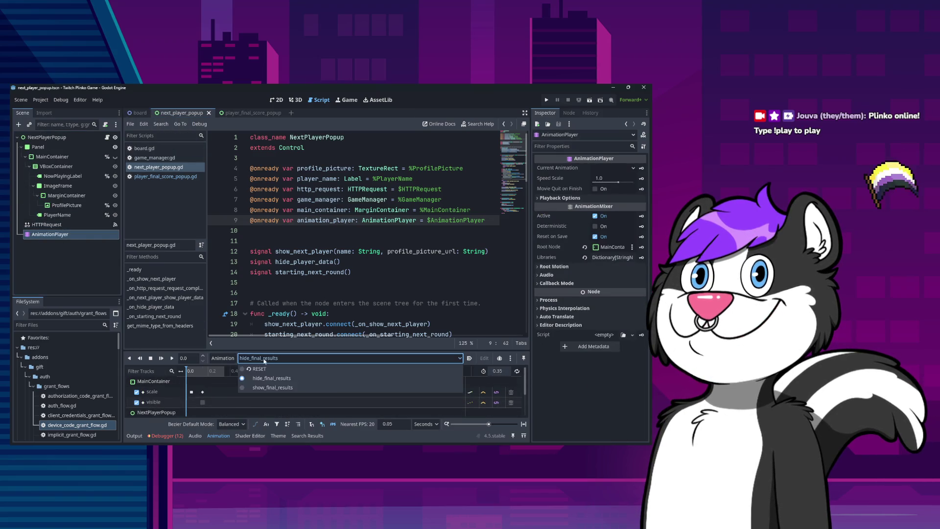
left_click(263, 388)
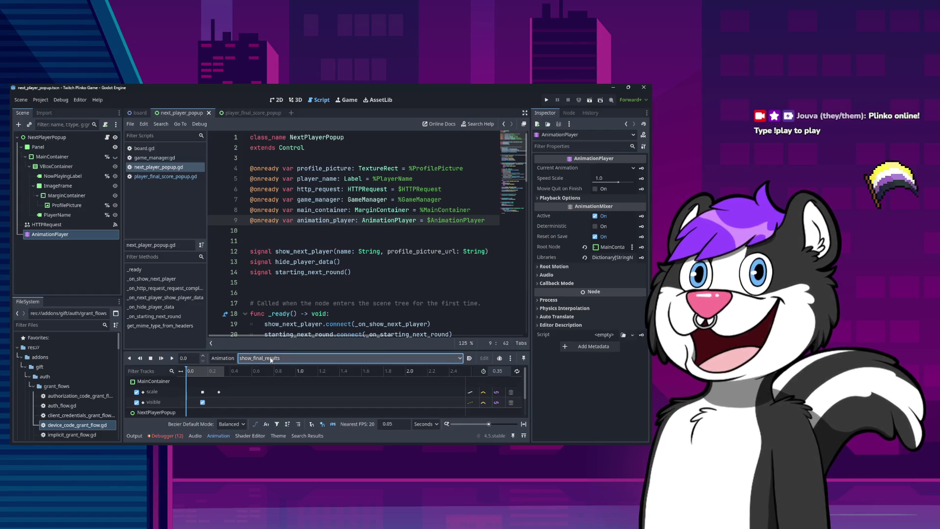
left_click(235, 357)
left_click(217, 390)
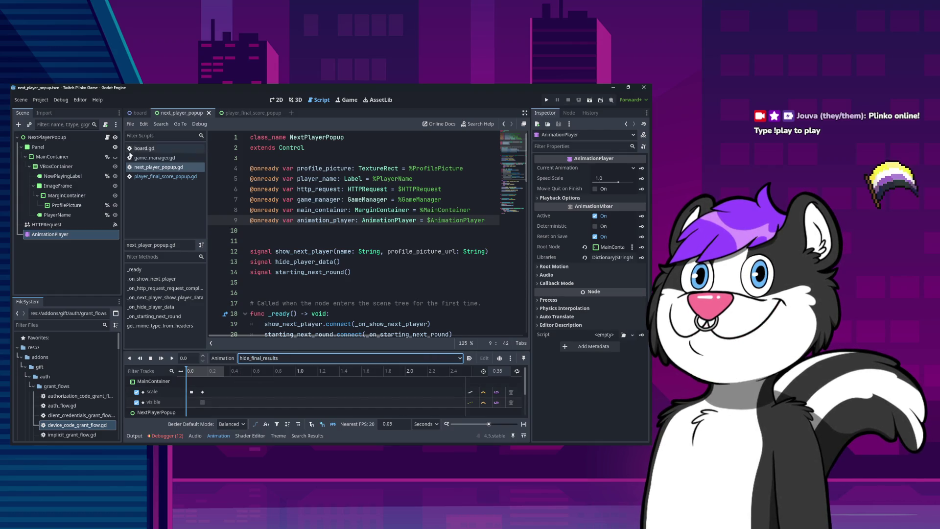
left_click(107, 277)
Step: Load show_final_results in both next_player_popup and player_final_score_popup AnimationPlayers
left_click(260, 358)
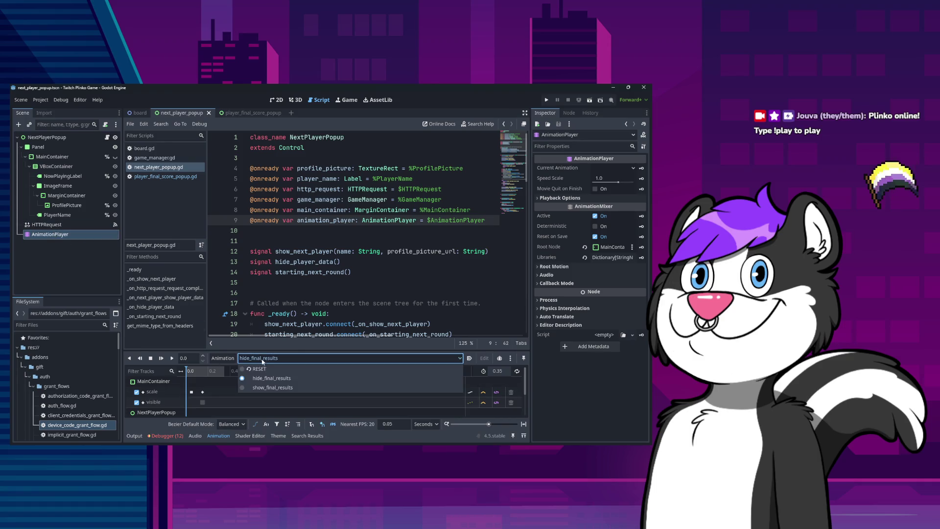
left_click(260, 388)
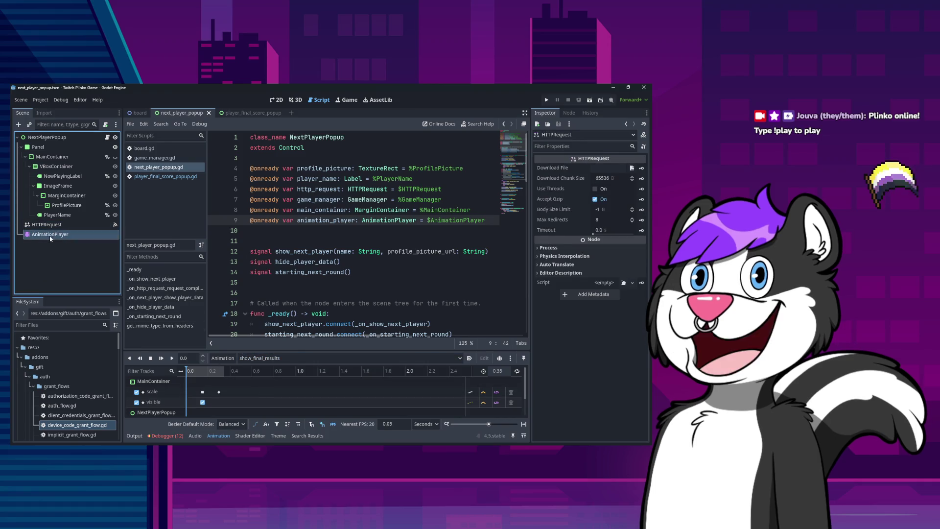
left_click(47, 138)
left_click(244, 112)
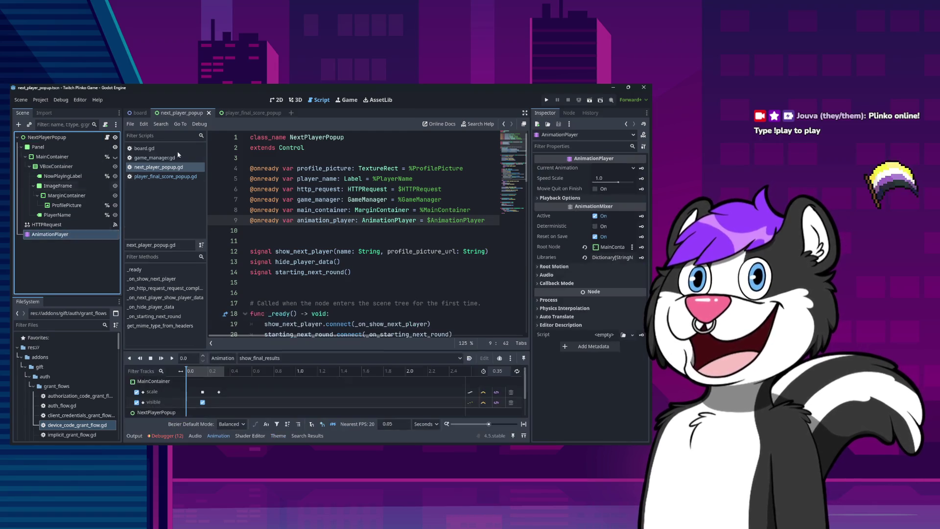
left_click(49, 287)
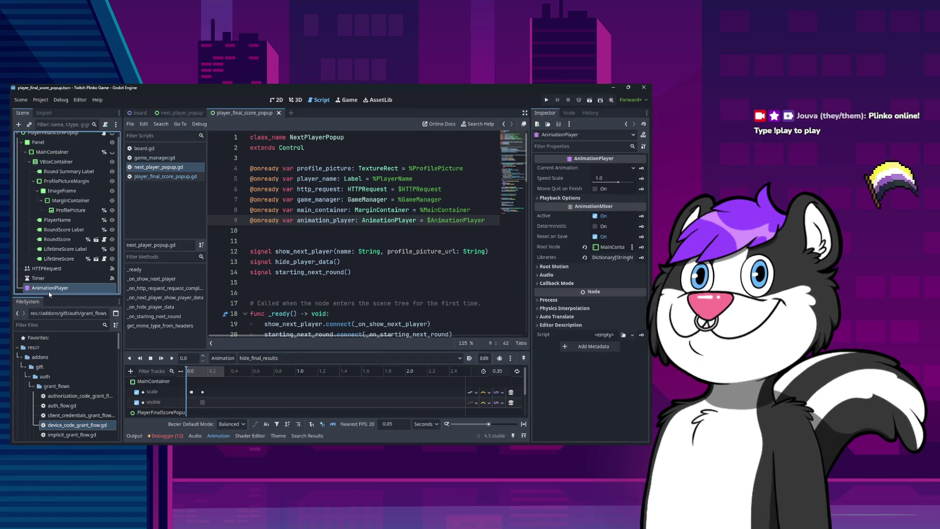
left_click(248, 359)
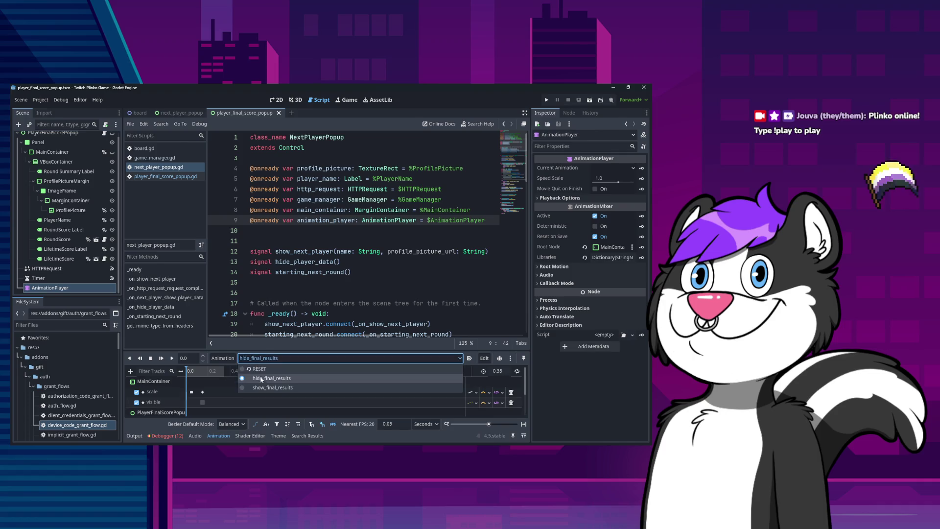
left_click(250, 387)
Step: Back in next_player_popup, view the RESET animation
left_click(186, 114)
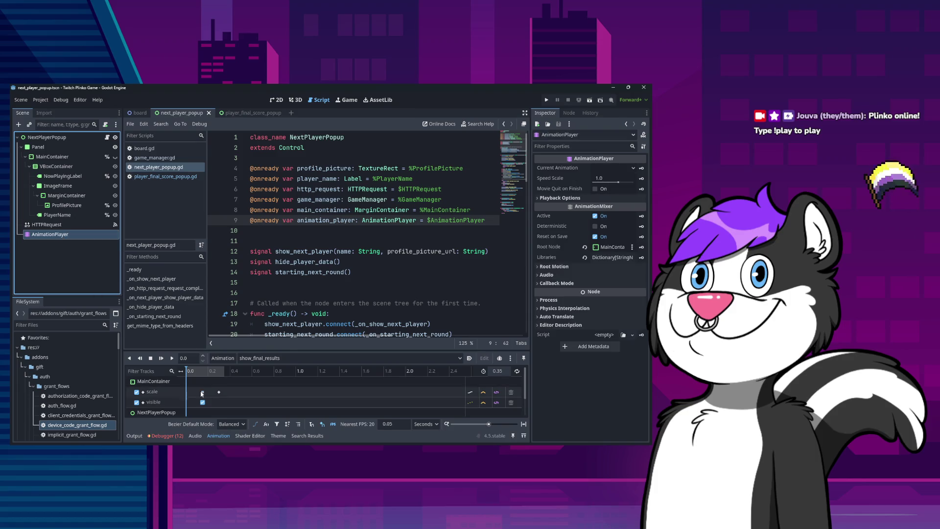
left_click(230, 360)
left_click(250, 357)
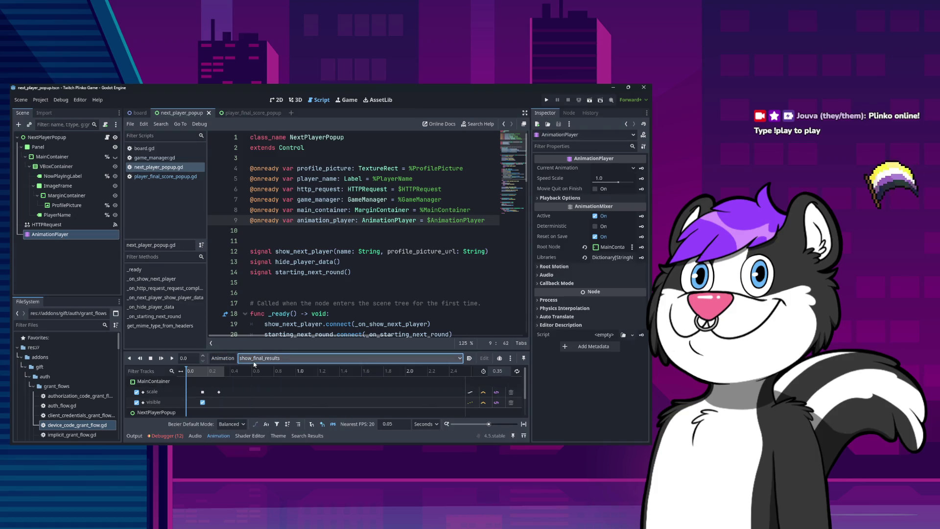
left_click(252, 357)
left_click(261, 374)
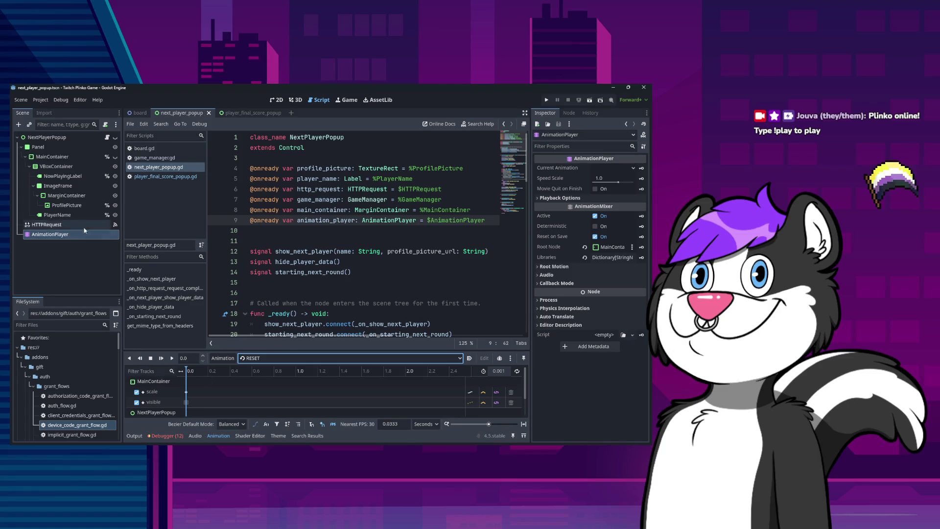
Step: Duplicate the final-score popup's AnimationPlayer node with Ctrl+D and edit the copy's name
left_click(245, 113)
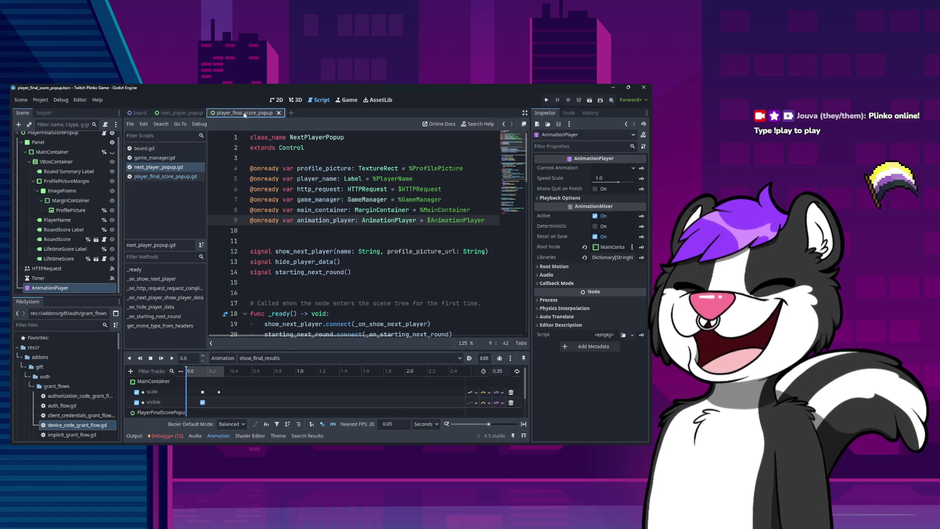
left_click(52, 288)
key("ctrl+d")
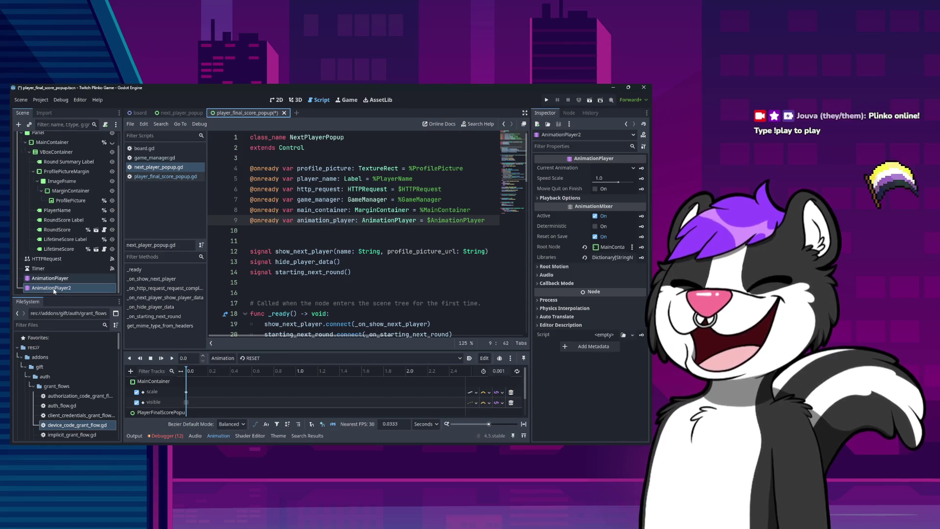
double_click(62, 288)
key("Right")
key("BackSpace")
type("\\")
key("Return")
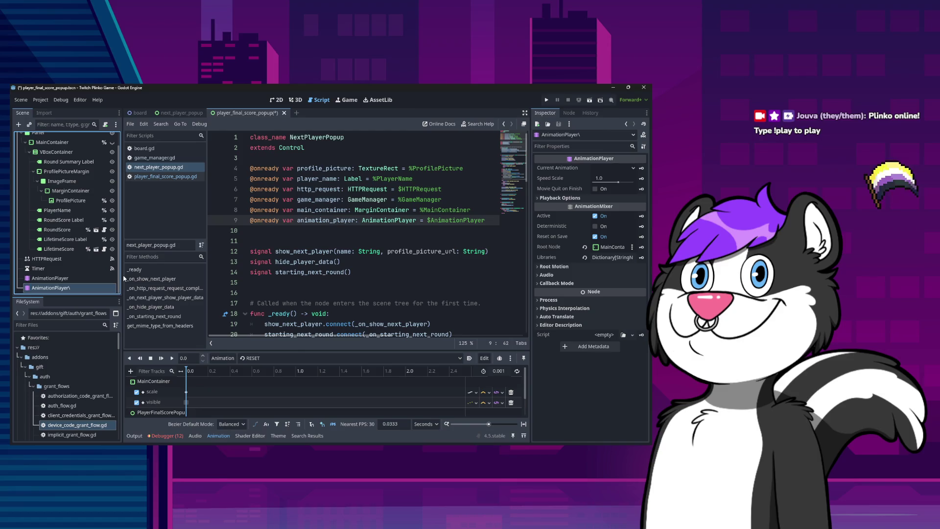
Step: Delete the original AnimationPlayer and rename the duplicate to AnimationPlayer
left_click(86, 278)
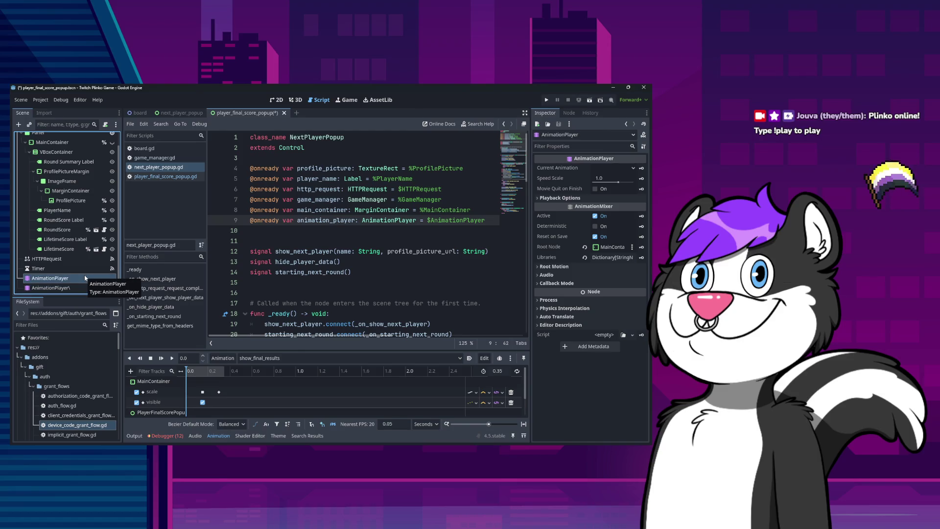
key("Delete")
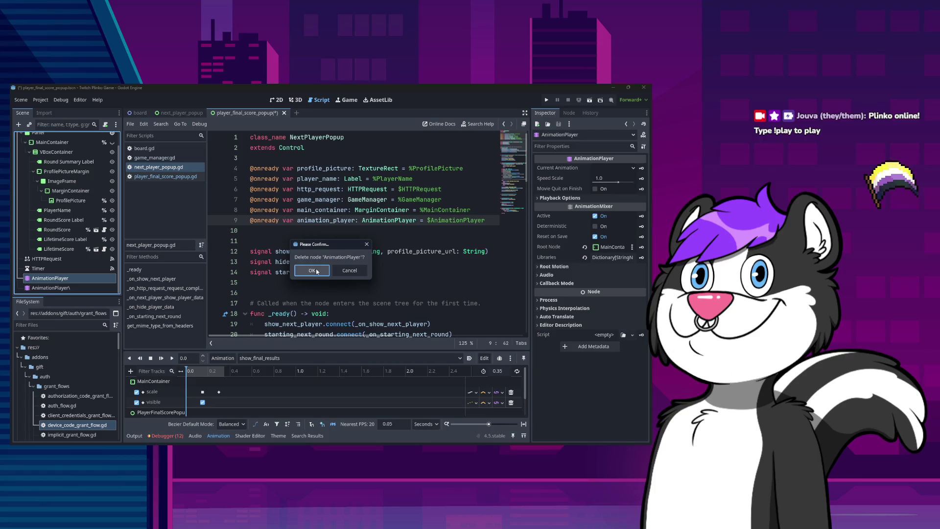
left_click(312, 270)
double_click(78, 288)
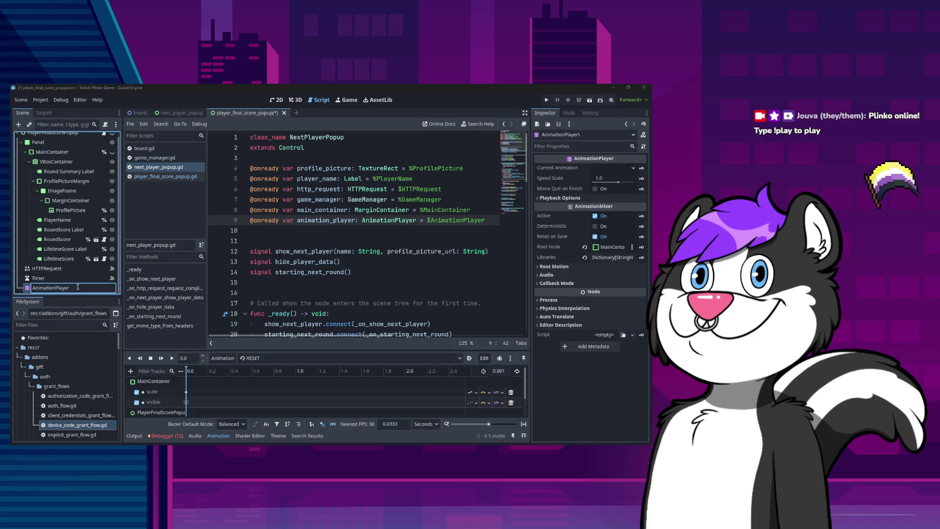
key("Return")
left_click(179, 112)
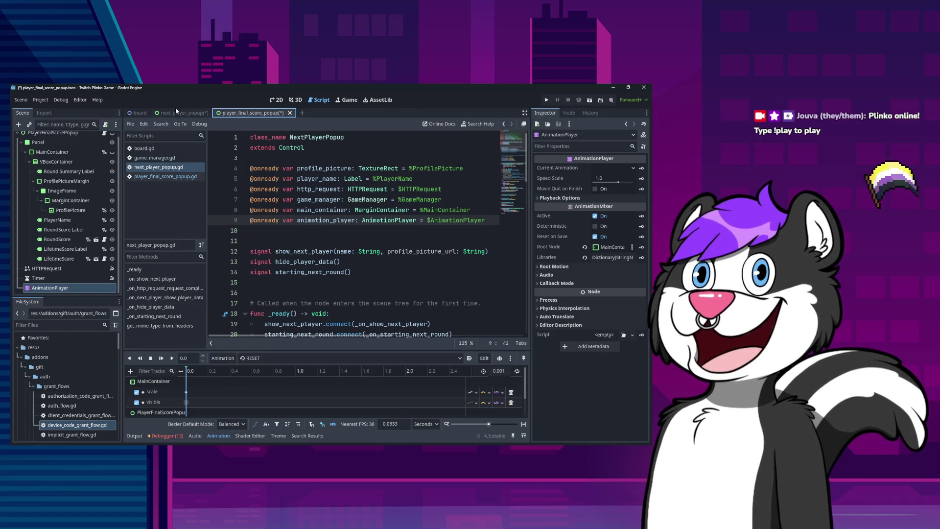
Step: Flip between both popup scenes, confirming next_player_popup offers RESET, hide_final_results and show_final_results
left_click(234, 114)
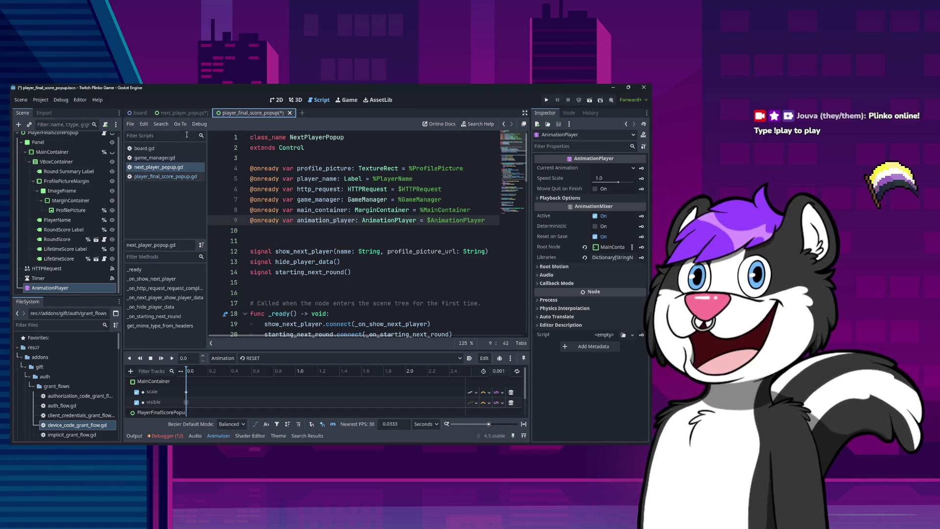
left_click(196, 112)
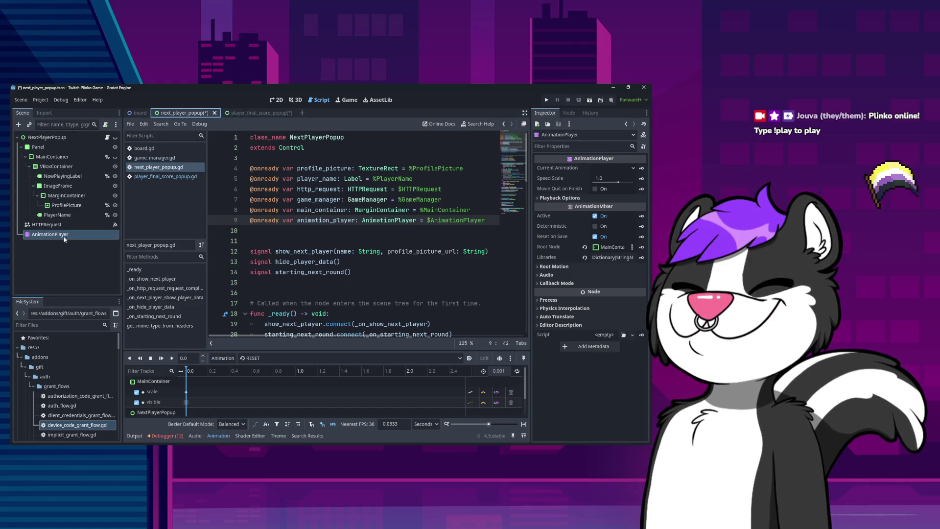
left_click(70, 265)
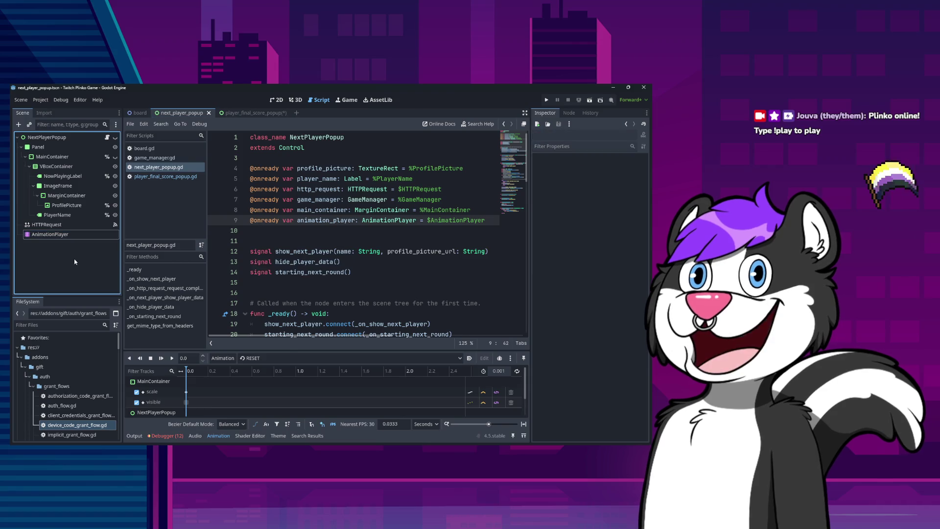
left_click(243, 114)
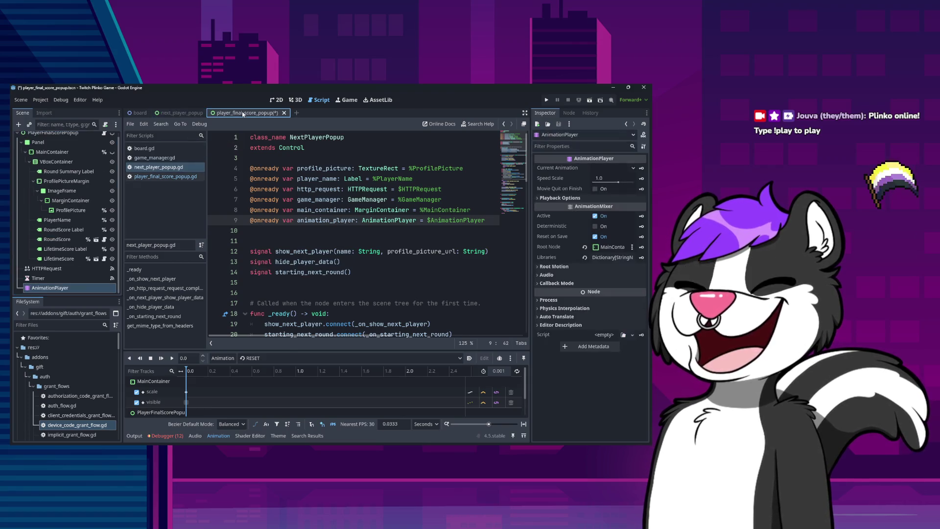
left_click(193, 113)
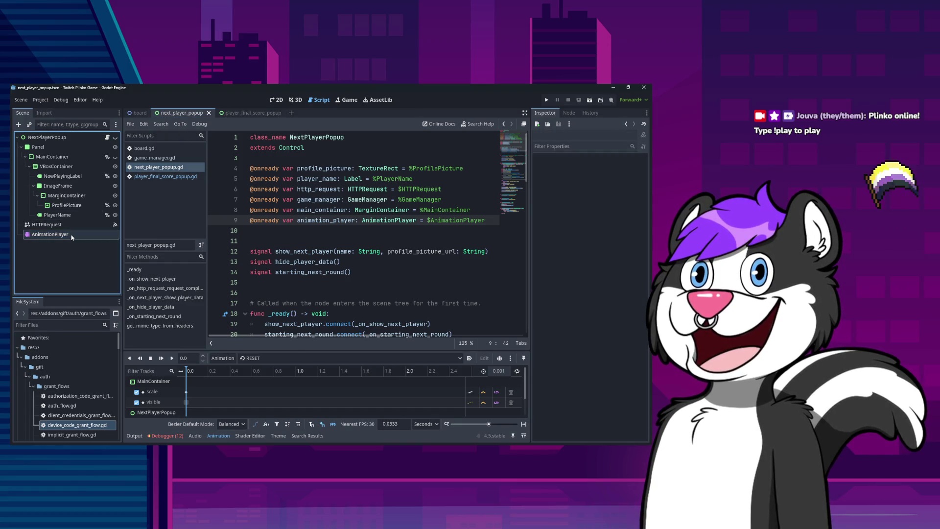
left_click(235, 113)
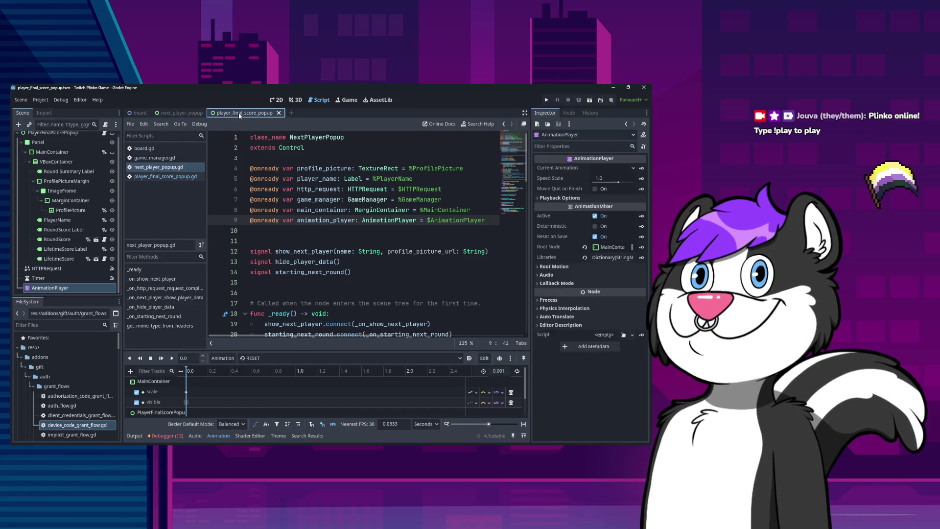
left_click(188, 114)
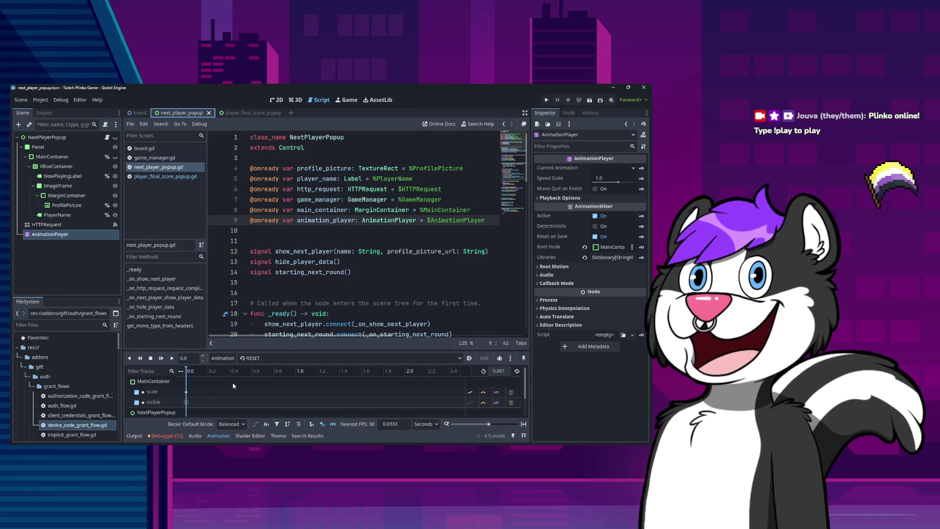
left_click(260, 358)
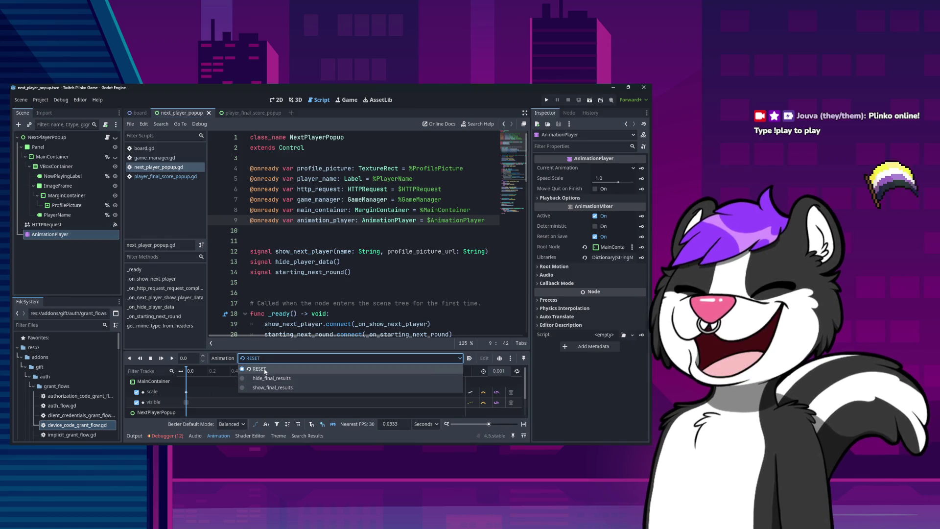
left_click(264, 371)
left_click(359, 251)
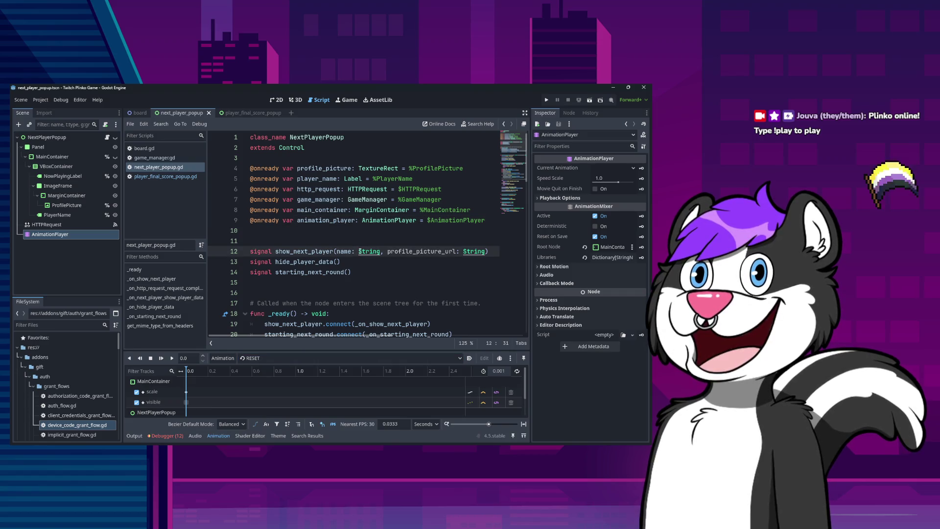
key("ctrl+f")
type("n")
key("BackSpace")
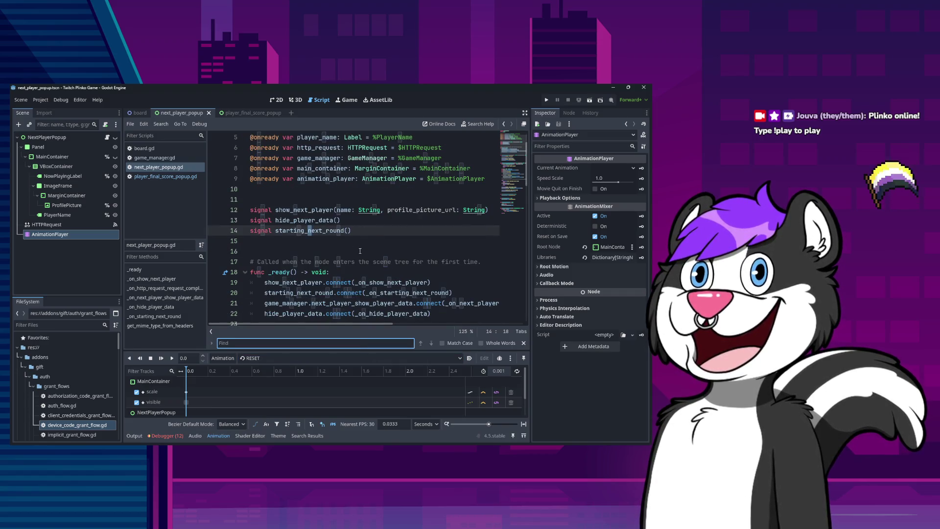
key("Escape")
double_click(320, 179)
key("ctrl+f")
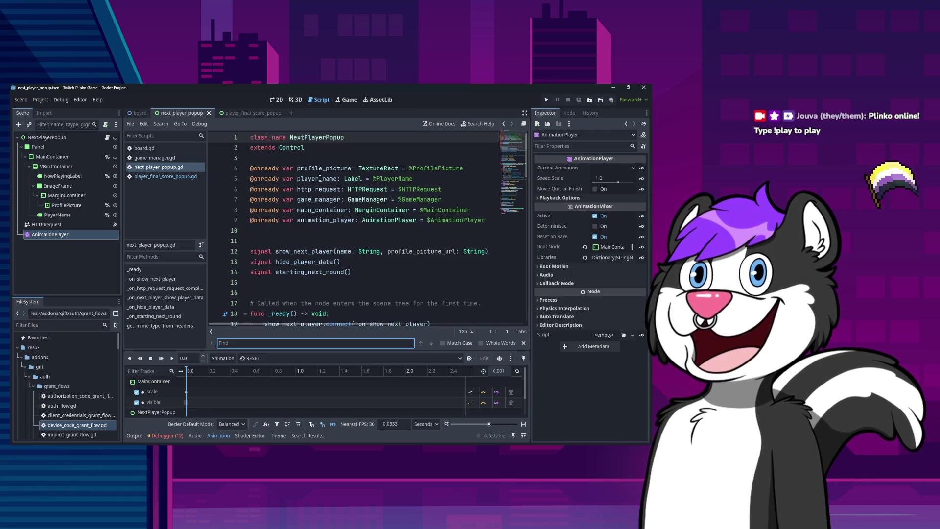
type("animation_player")
key("Return")
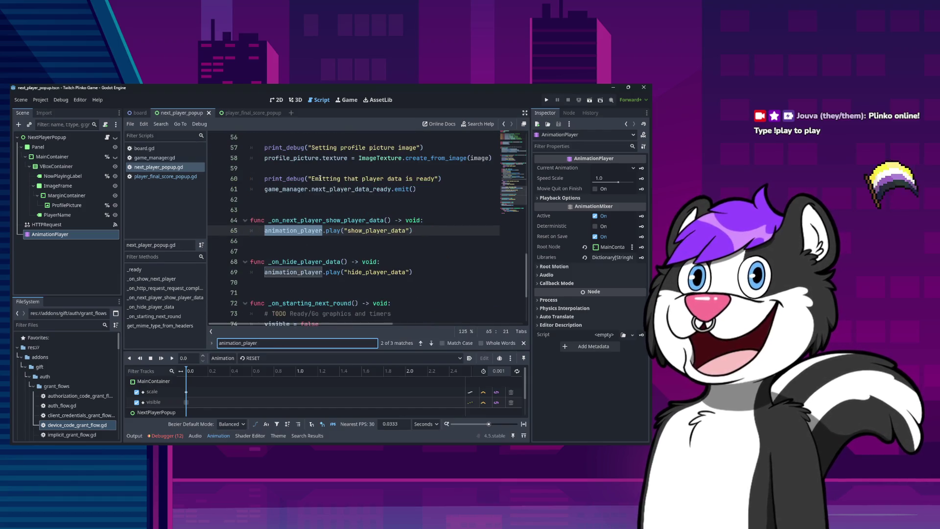
key("Return")
key("Return")
key("Return")
key("Escape")
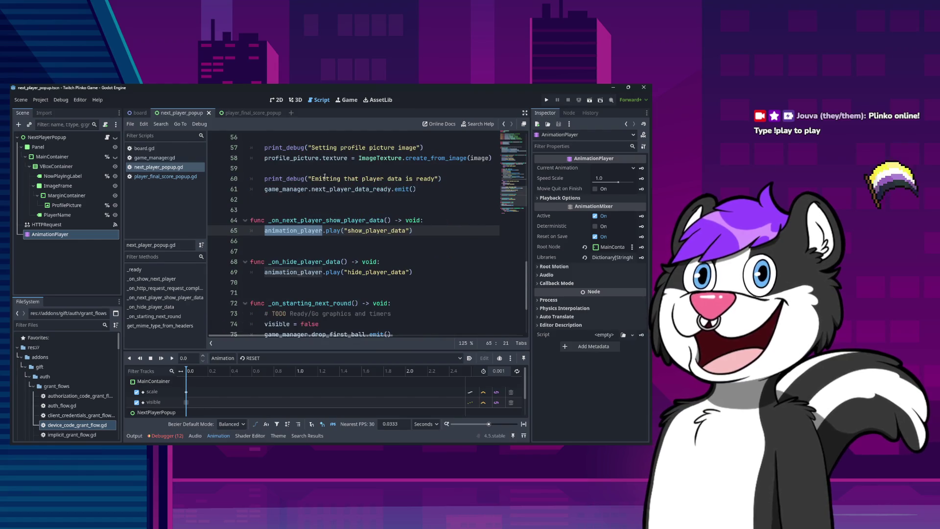
scroll(209, 404, "down", 2)
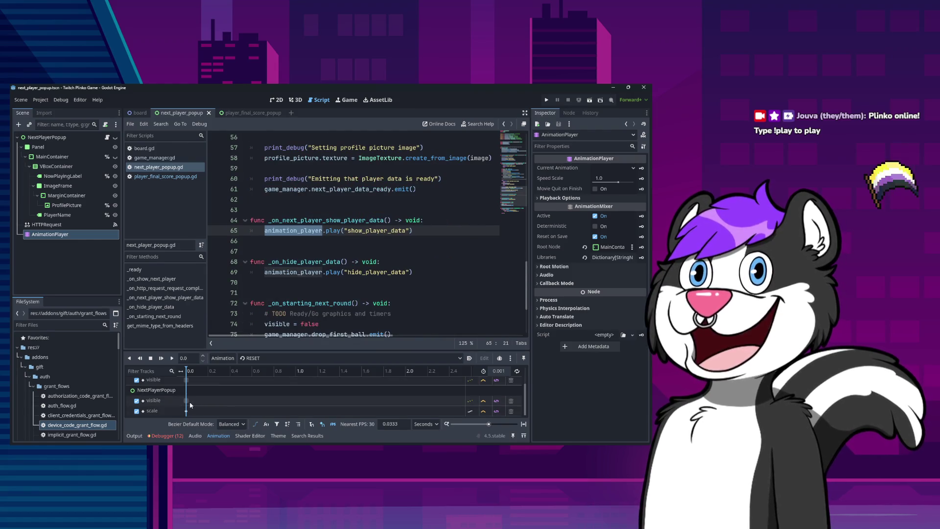
scroll(190, 404, "up", 2)
left_click(161, 381)
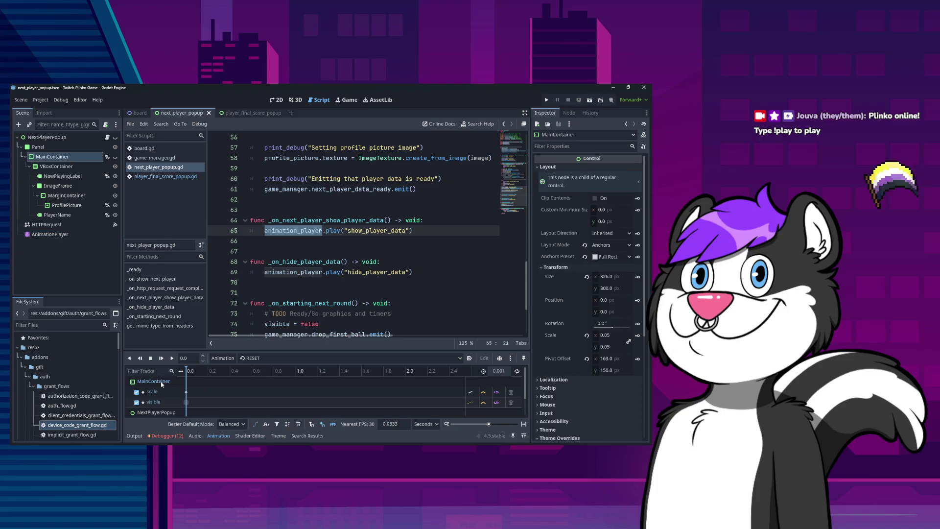
left_click(267, 358)
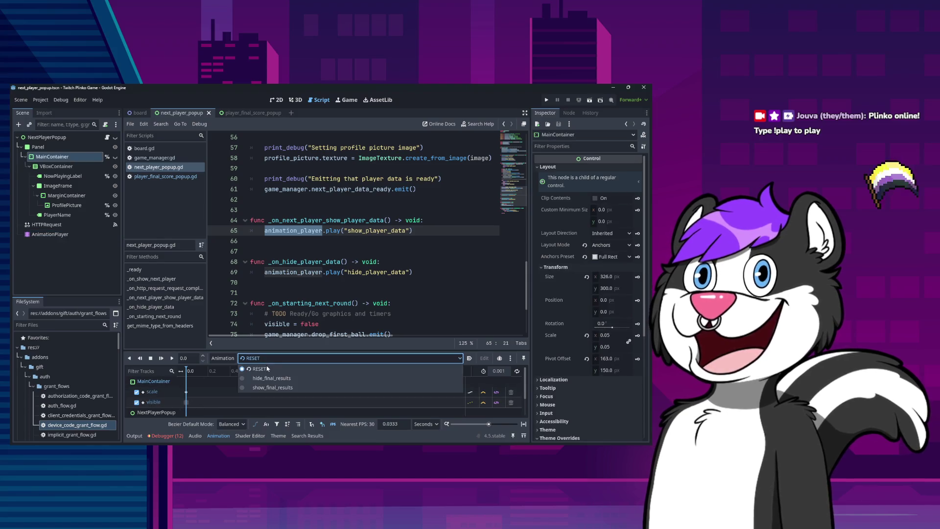
left_click(271, 378)
scroll(175, 400, "down", 2)
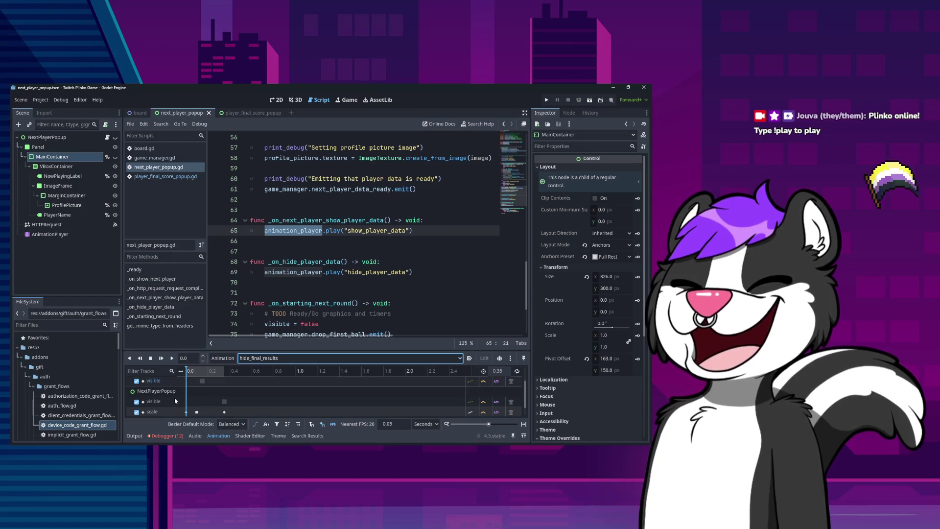
scroll(176, 400, "down", 1)
scroll(172, 406, "up", 4)
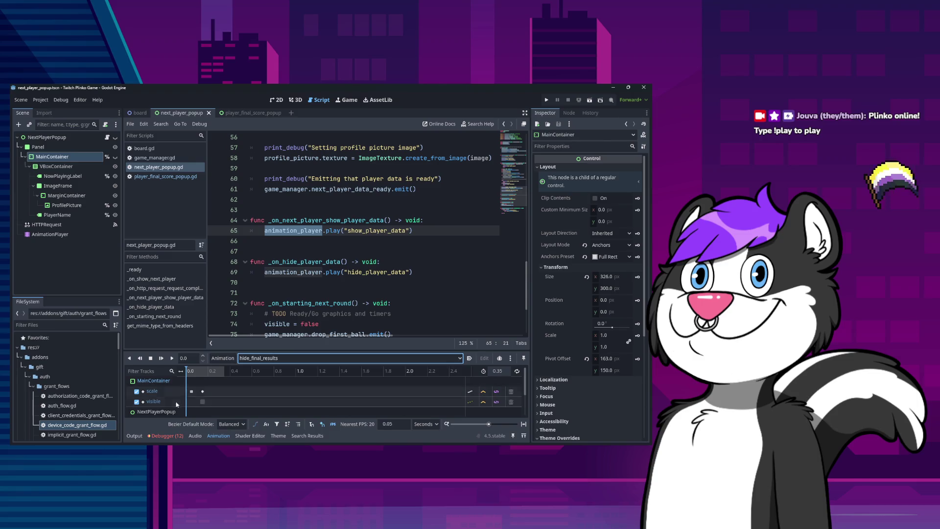
scroll(166, 399, "down", 1)
left_click(166, 401)
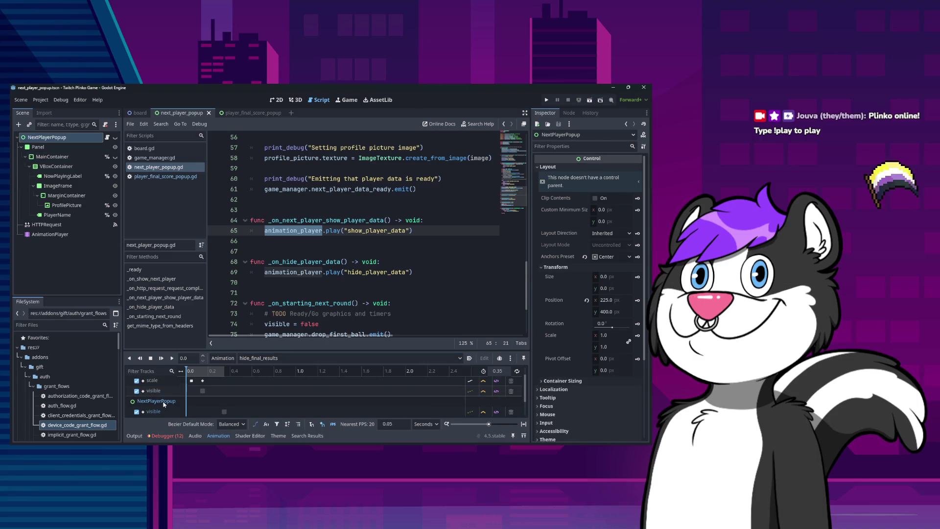
left_click(51, 234)
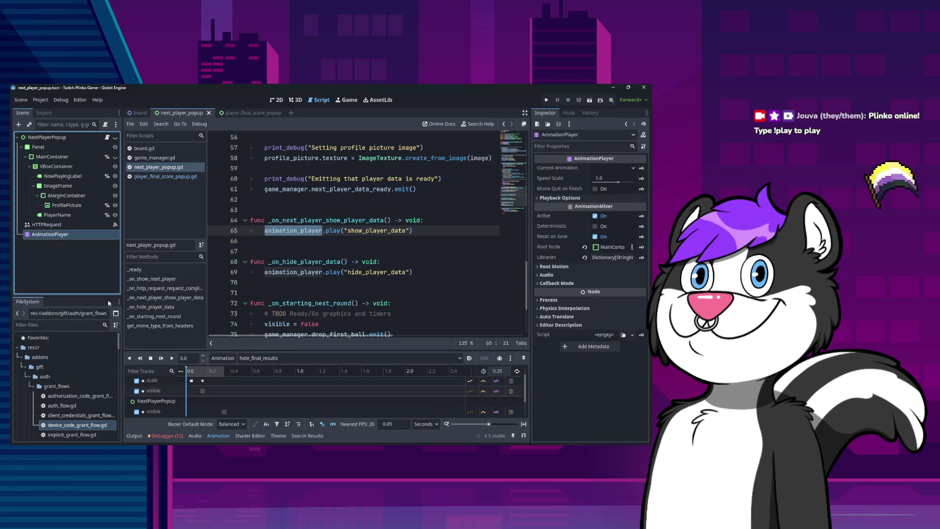
left_click(489, 412)
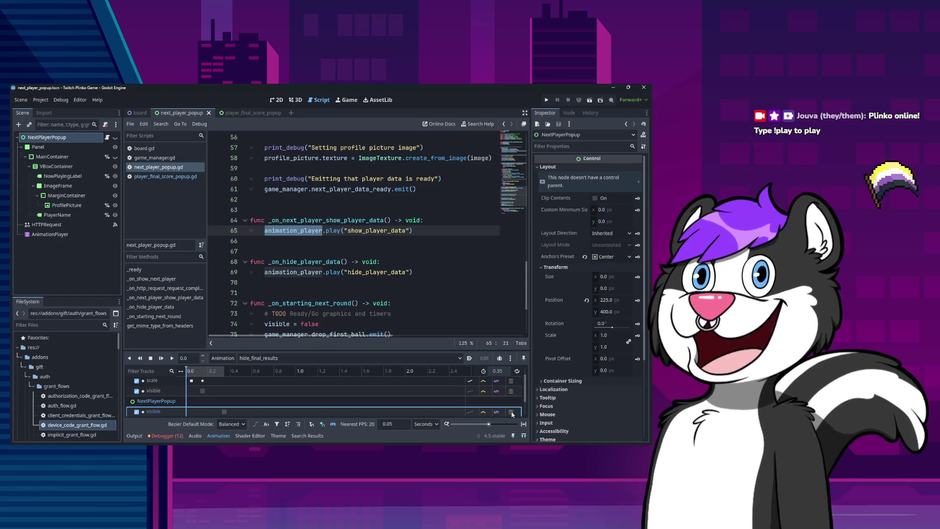
scroll(511, 413, "down", 1)
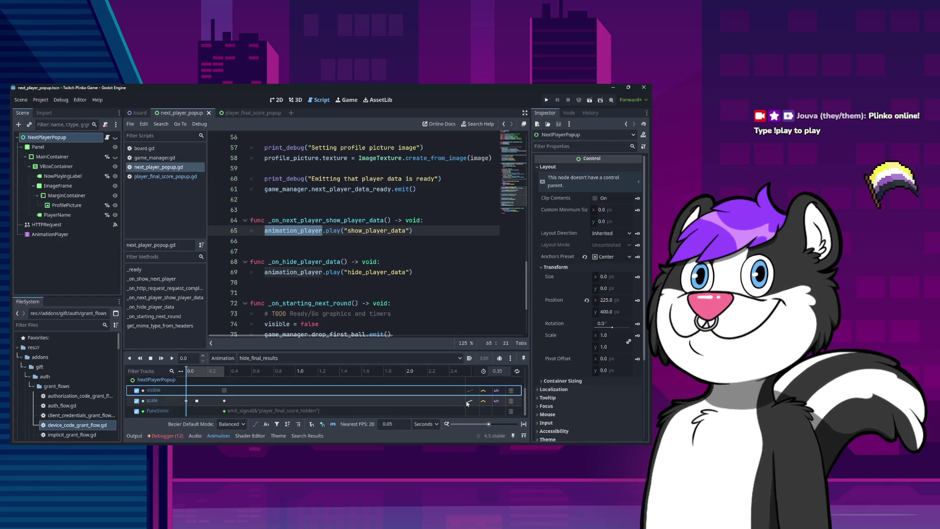
left_click(512, 400)
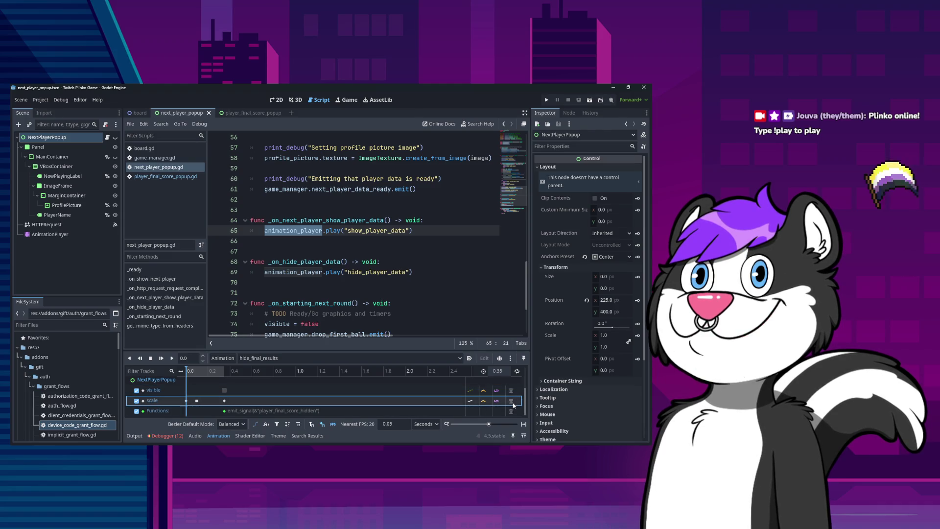
left_click(224, 390)
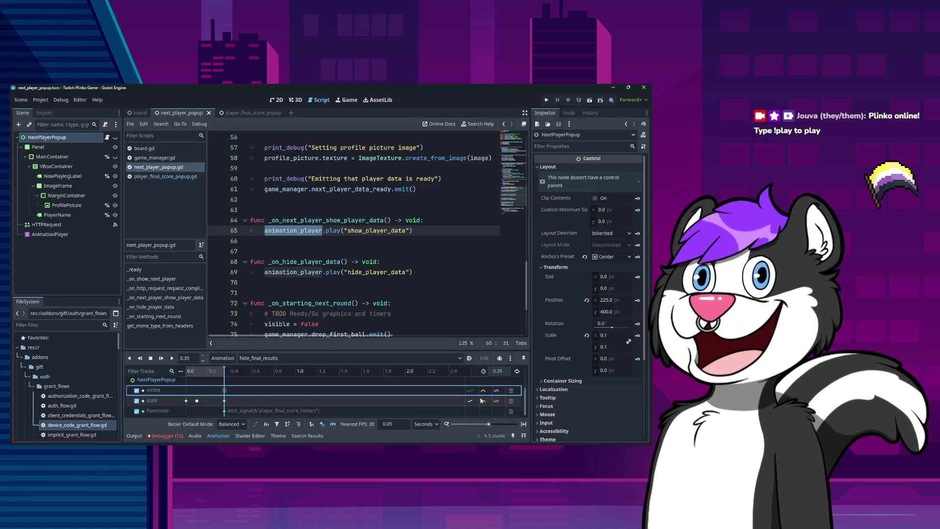
double_click(379, 88)
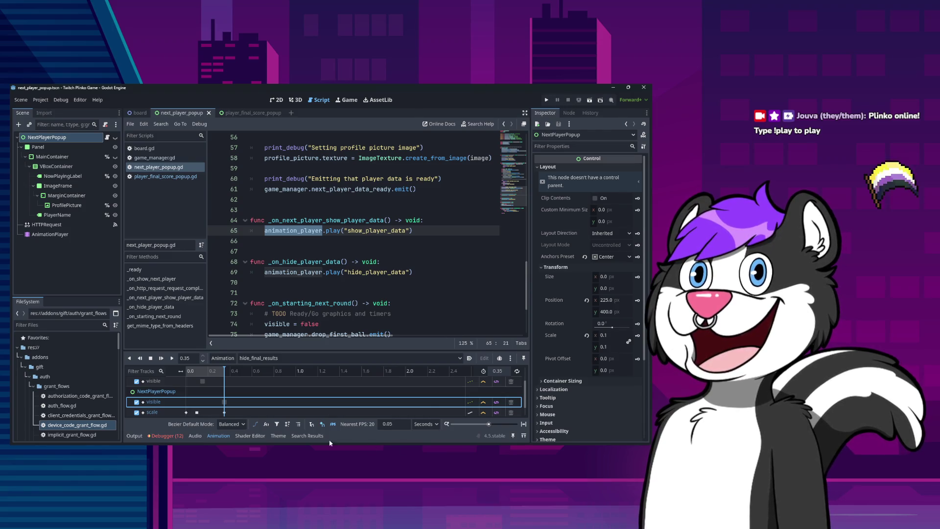
left_click(175, 413)
left_click(197, 412)
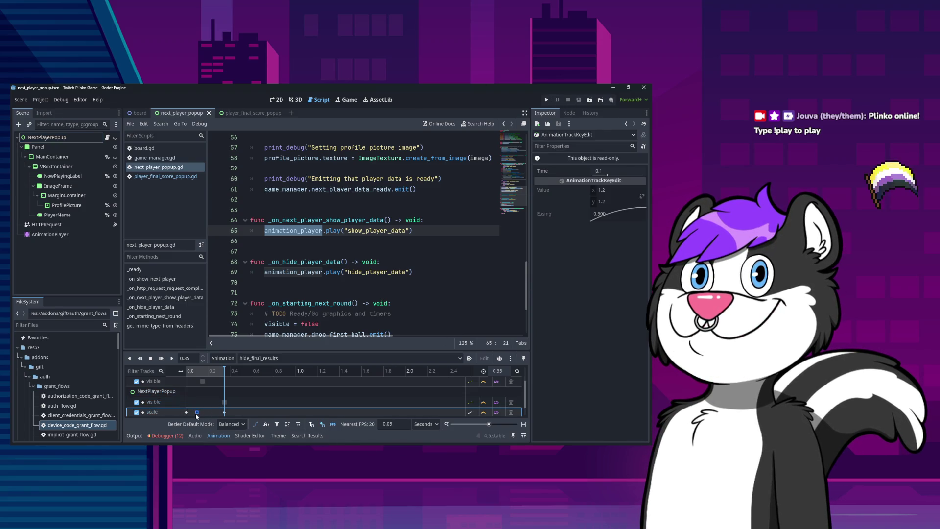
left_click(513, 405)
left_click(175, 392)
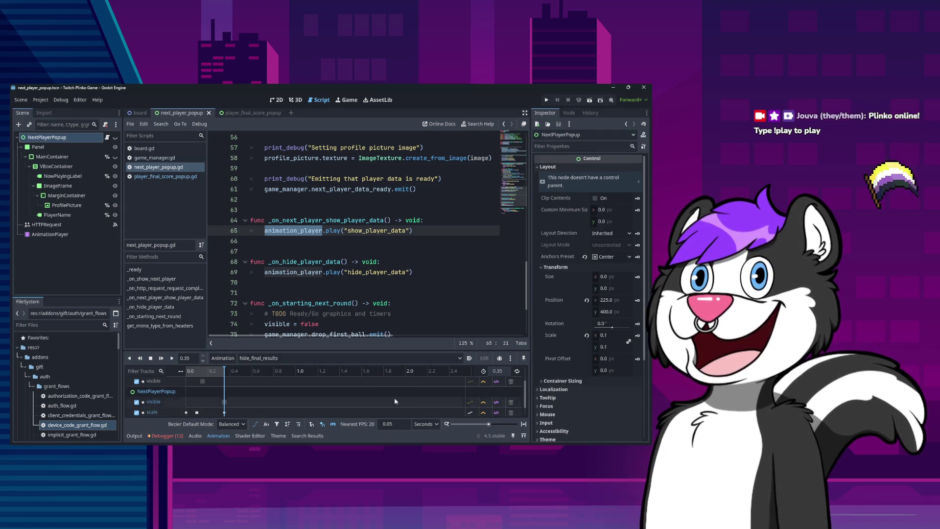
left_click(513, 403)
scroll(511, 404, "up", 2)
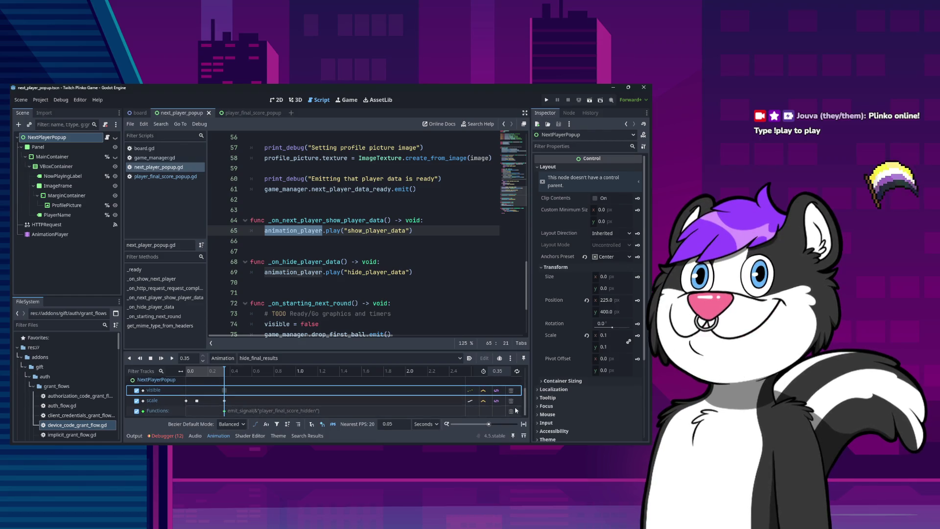
scroll(510, 401, "up", 1)
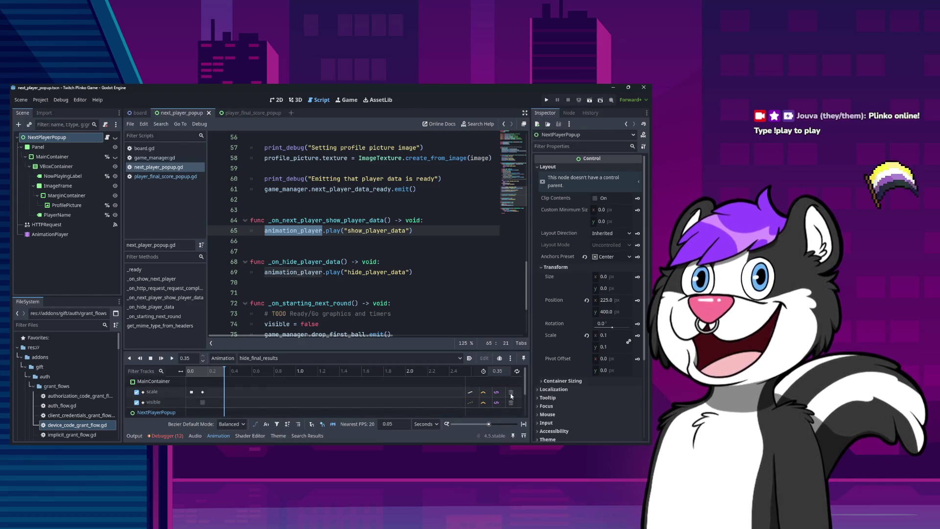
scroll(511, 396, "down", 3)
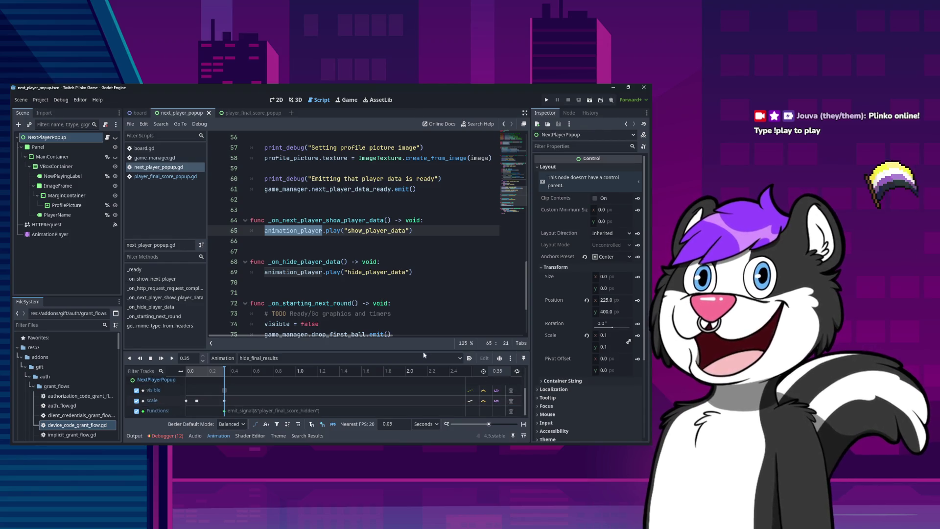
left_click(513, 392)
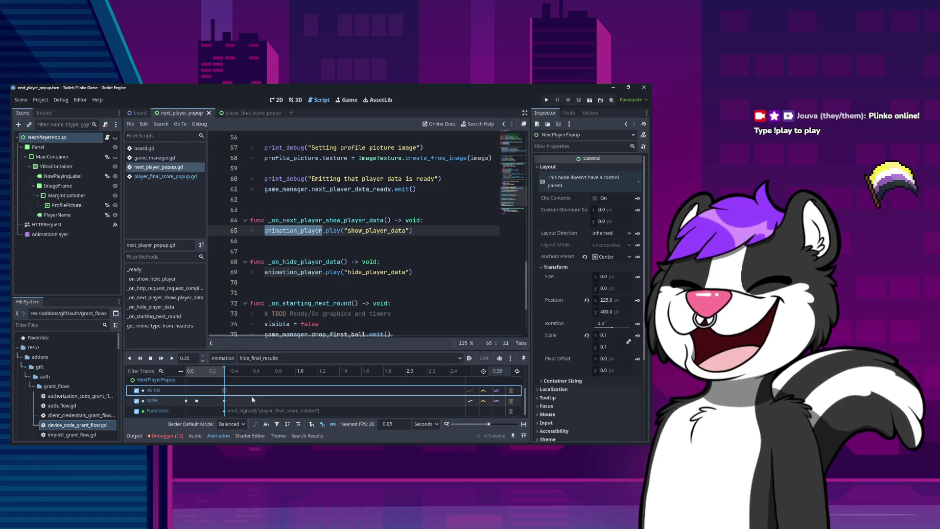
left_click(256, 410)
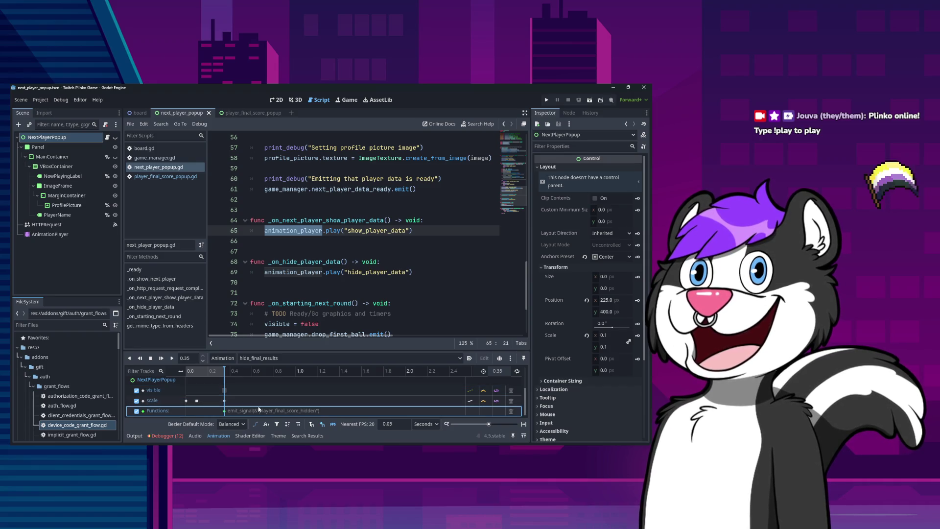
Step: Test-run and stop the game, then load show_final_results on the next_player_popup AnimationPlayer
left_click(547, 100)
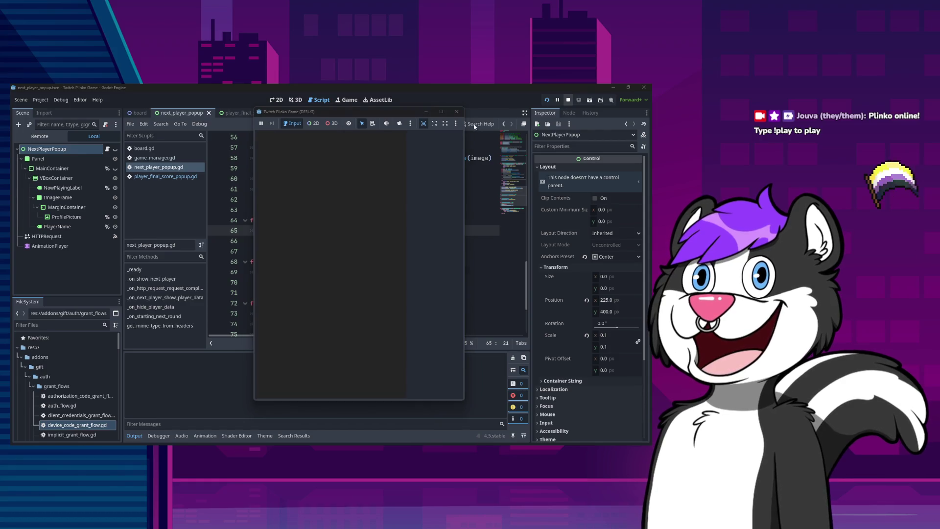
left_click(456, 111)
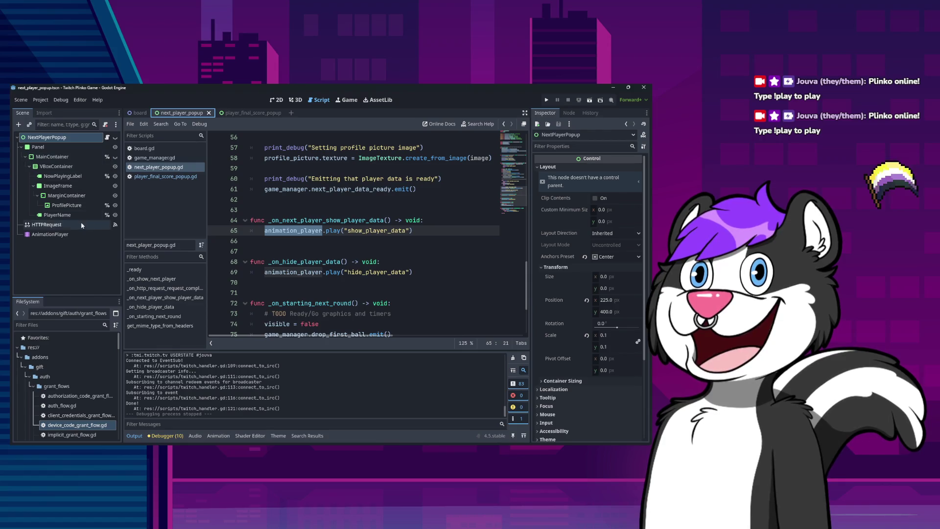
left_click(49, 234)
left_click(512, 392)
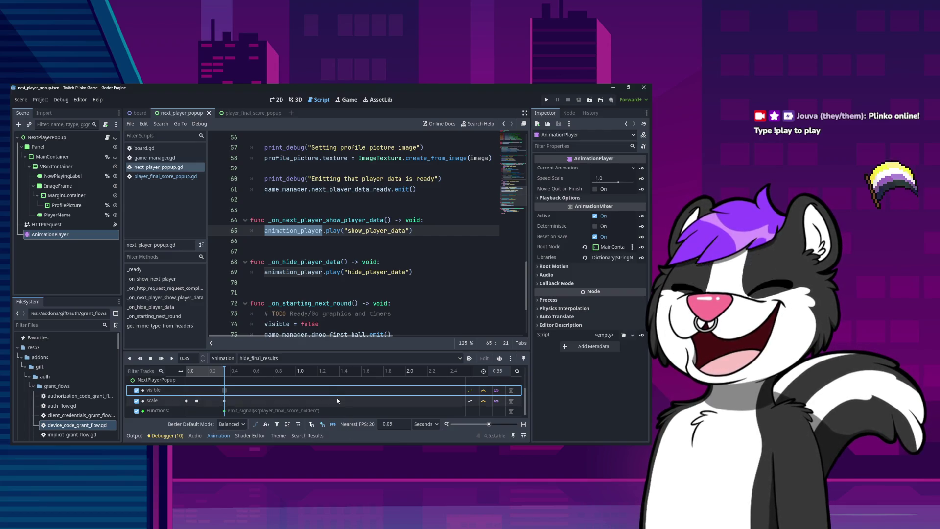
left_click(303, 357)
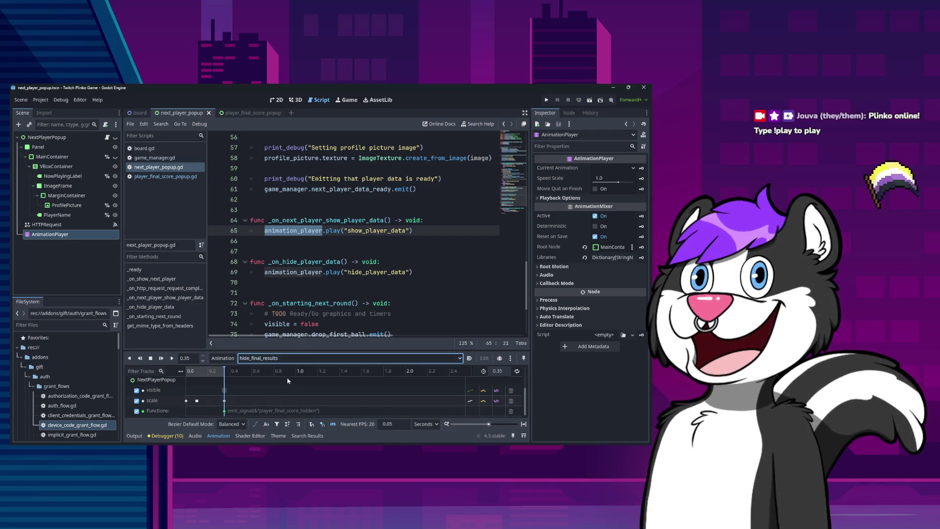
left_click(272, 387)
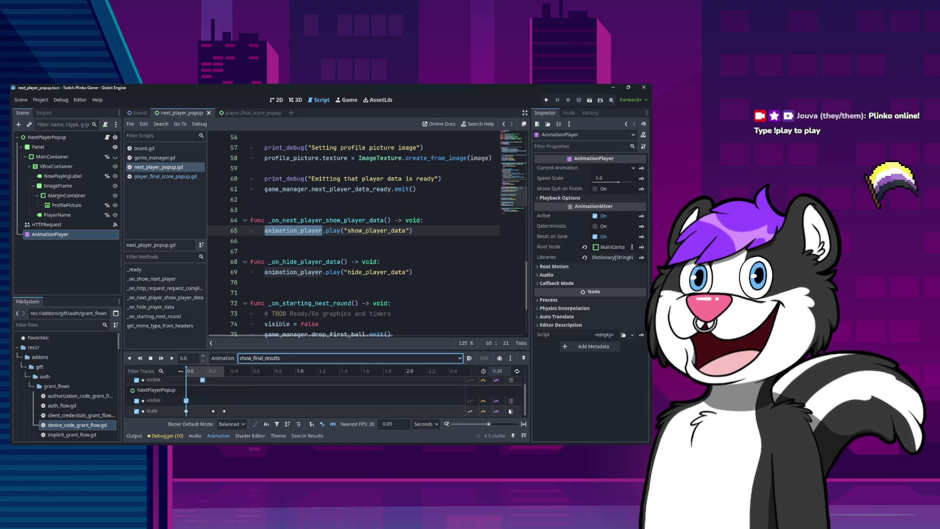
left_click(224, 400)
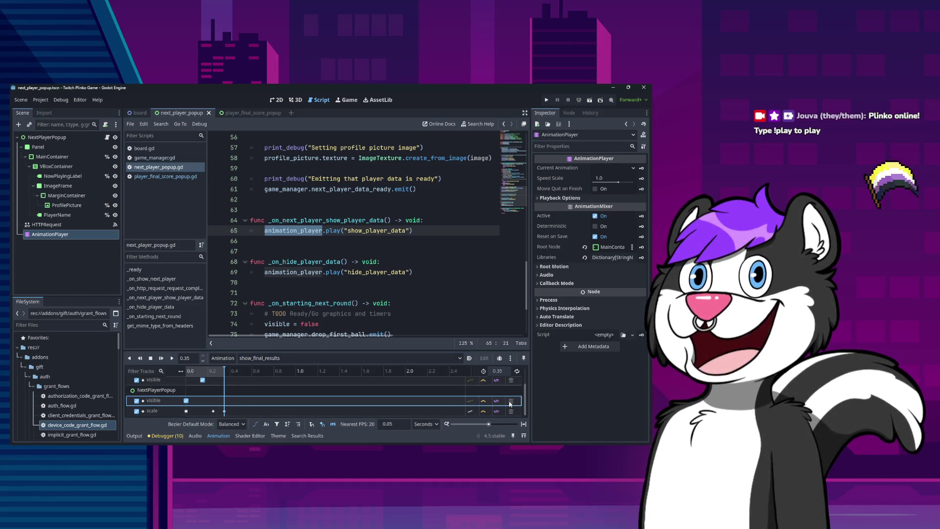
left_click(67, 238)
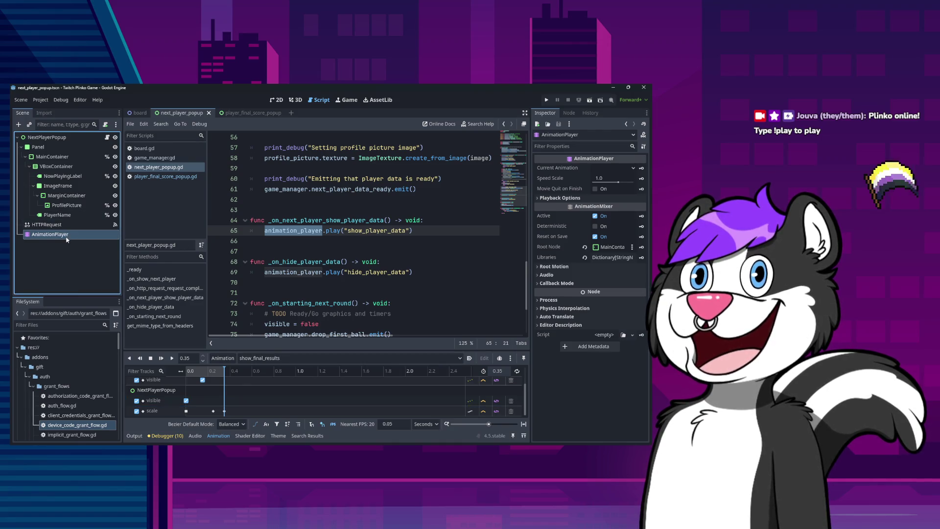
Step: Delete the AnimationPlayer and add a fresh AnimationPlayer child under NextPlayerPopup
key("Delete")
left_click(312, 271)
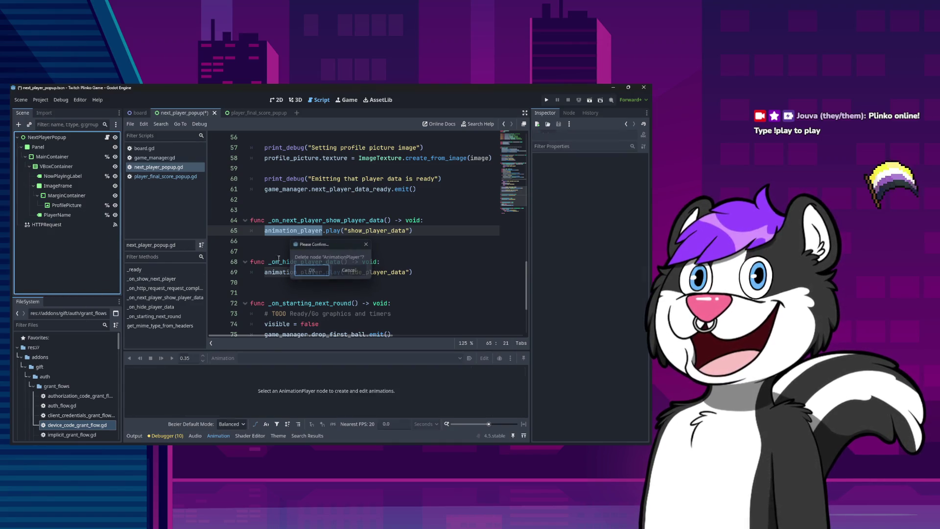
left_click(51, 139)
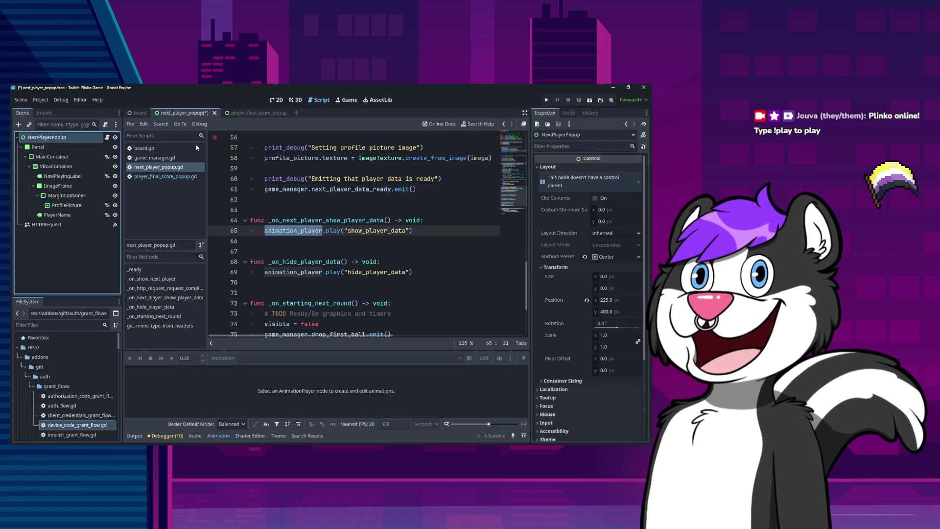
right_click(83, 138)
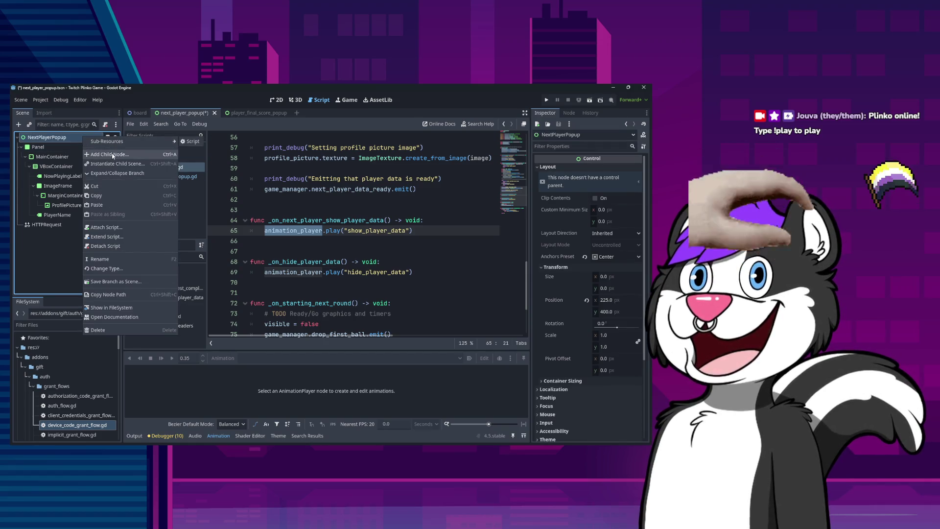
left_click(109, 154)
double_click(275, 277)
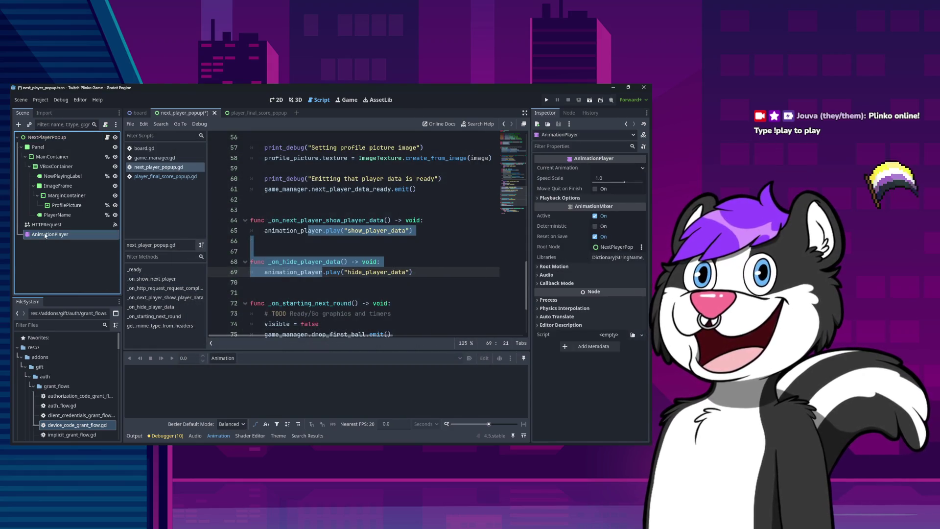
Step: Select the show_player_data name in the script code
left_click(365, 272)
scroll(339, 228, "up", 13)
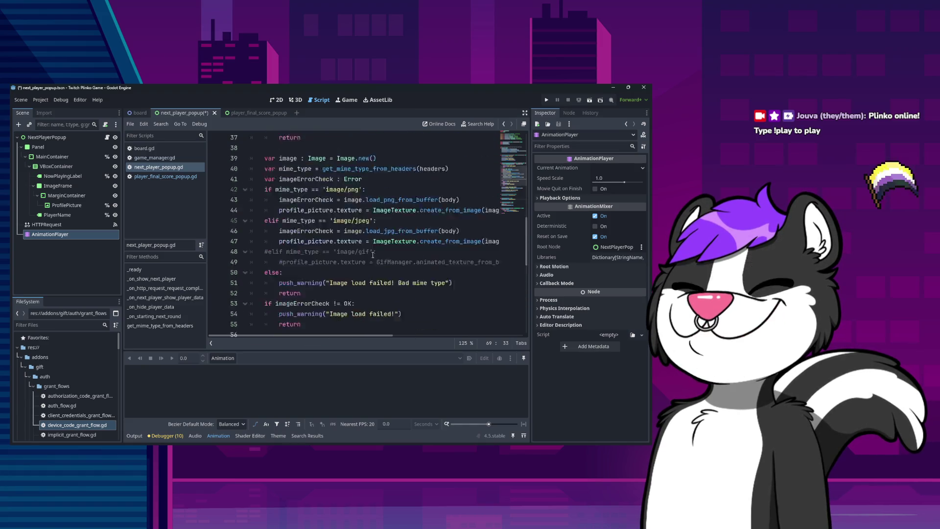
scroll(363, 261, "down", 17)
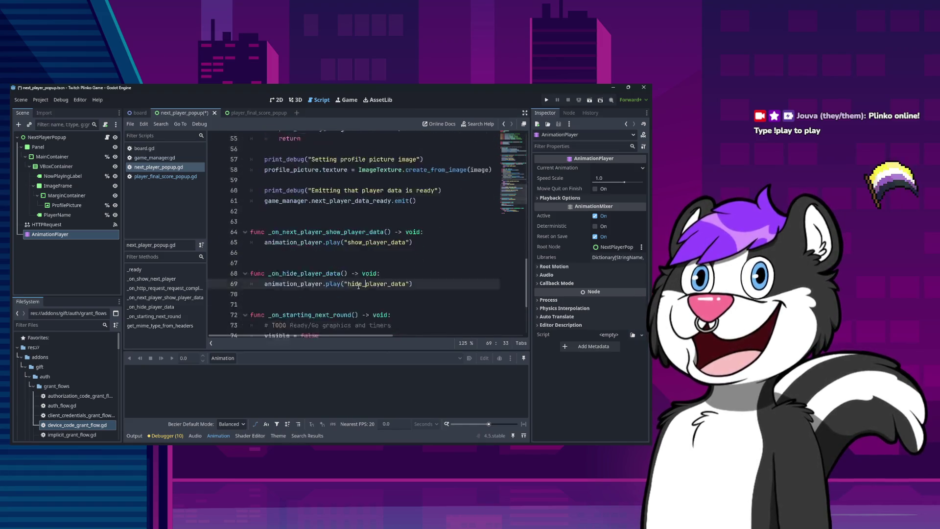
scroll(365, 254, "up", 4)
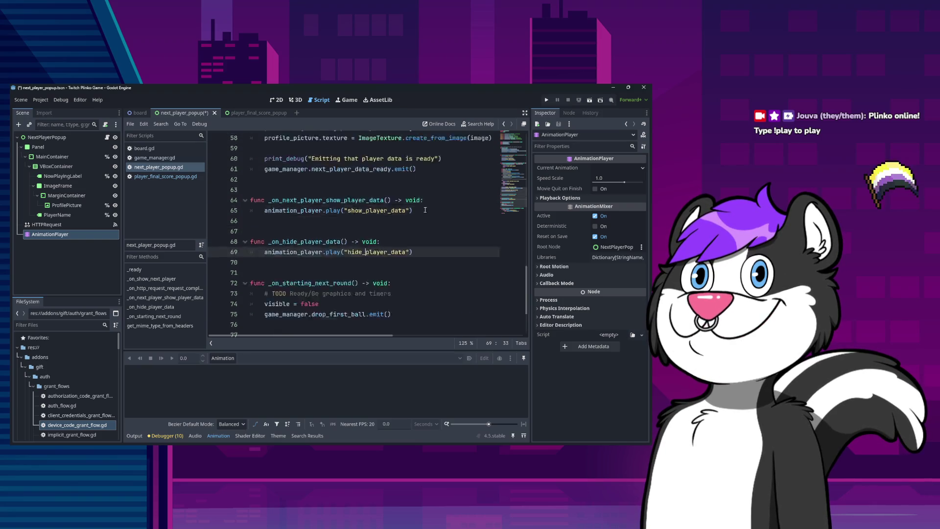
double_click(367, 251)
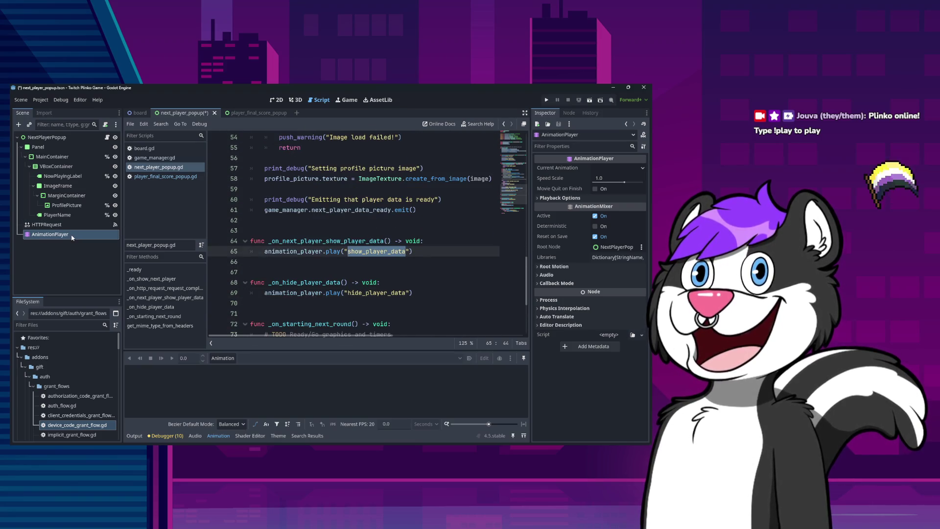
Step: Create a new animation named show_player_data
left_click(54, 234)
left_click(222, 358)
left_click(222, 368)
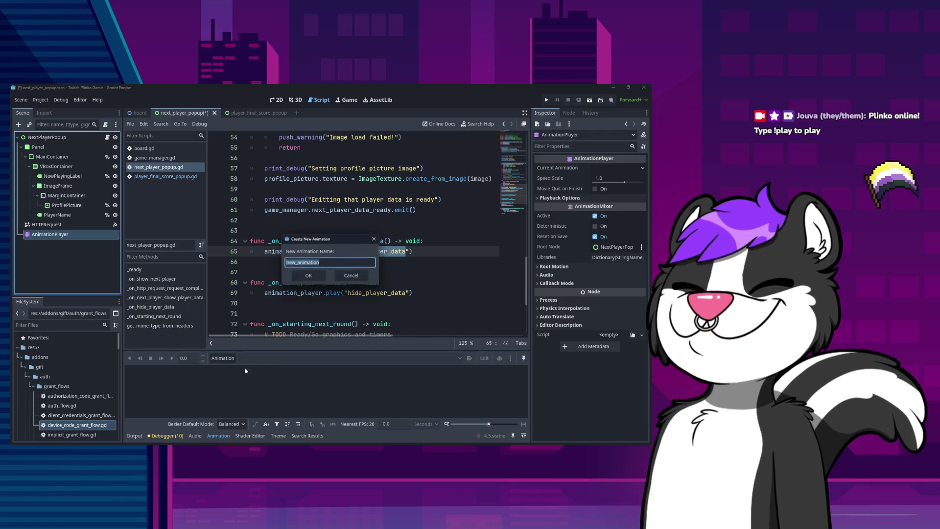
type("show_player_data")
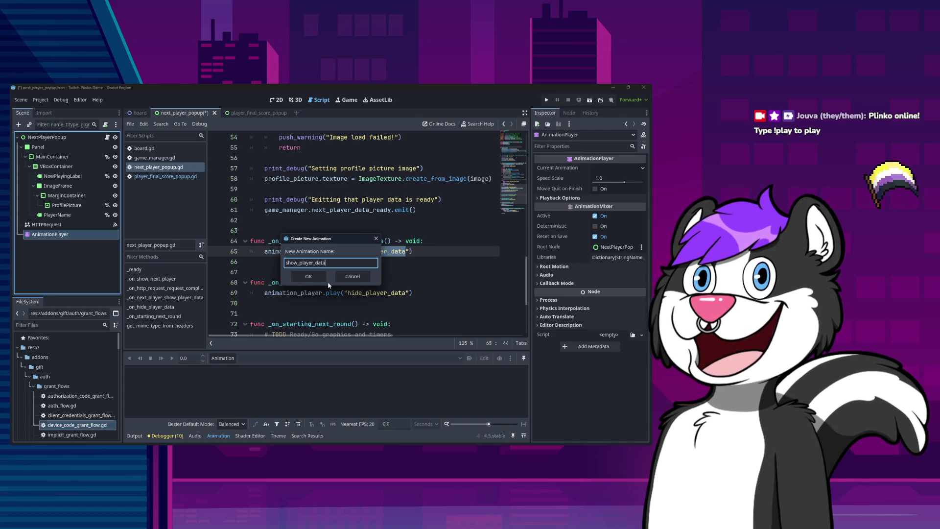
key("Return")
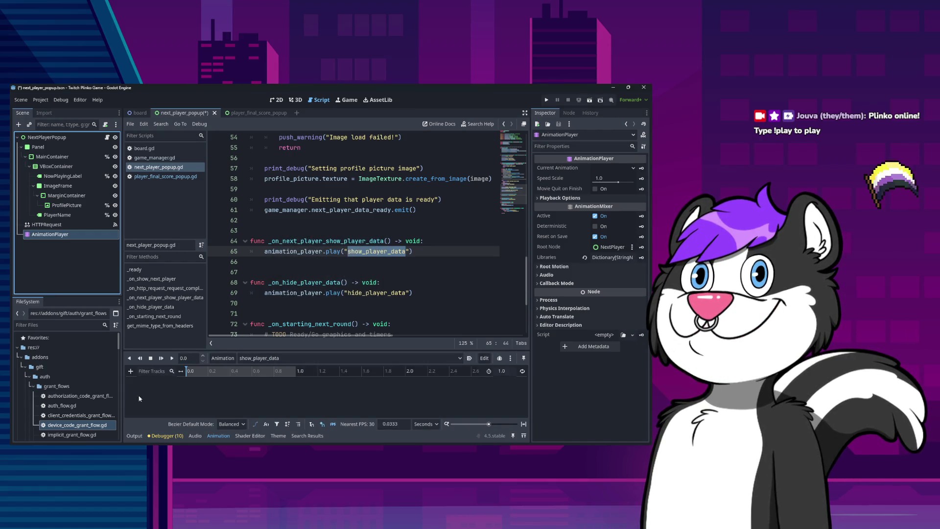
Step: Add a scale property track for MainContainer to show_player_data
left_click(130, 371)
left_click(147, 365)
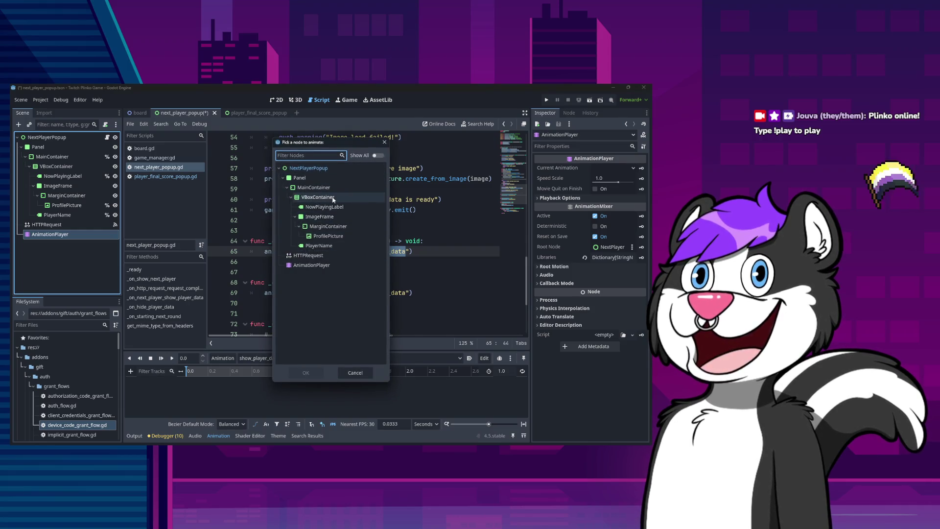
double_click(316, 188)
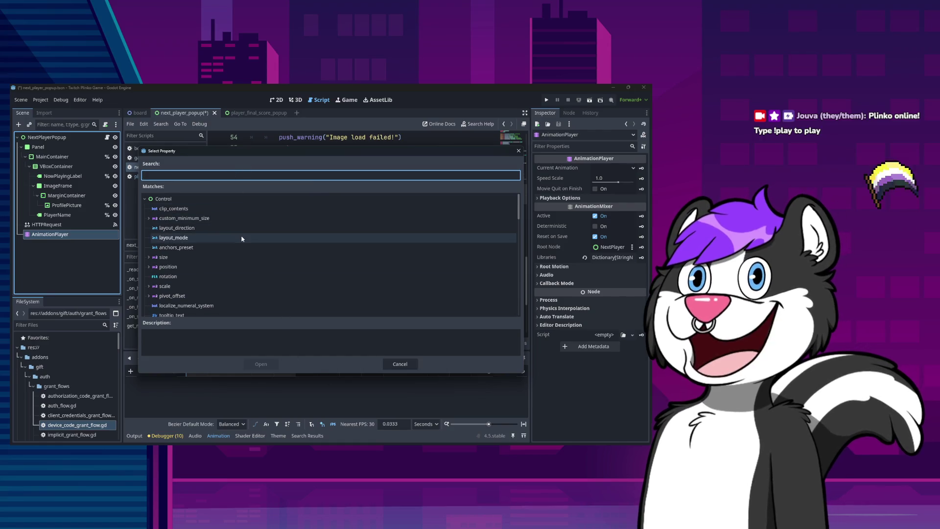
type("scale")
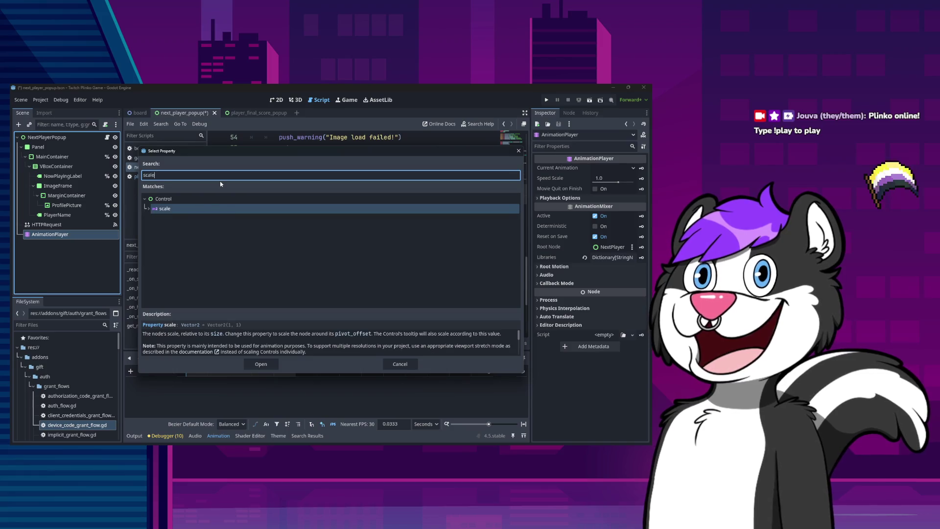
double_click(213, 208)
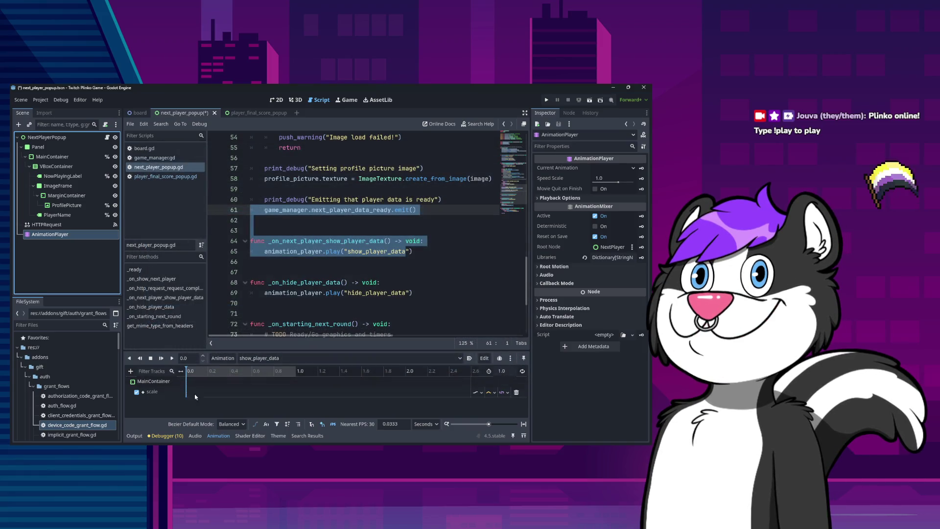
left_click(133, 372)
left_click(157, 364)
Step: Add a visible property track and set the animation length to 0.1 s
type("visib")
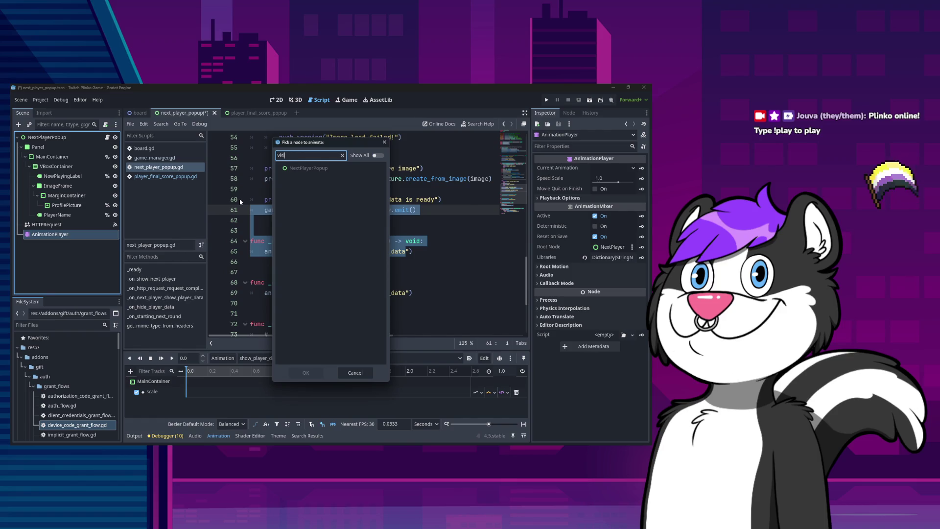
key("BackSpace")
double_click(281, 177)
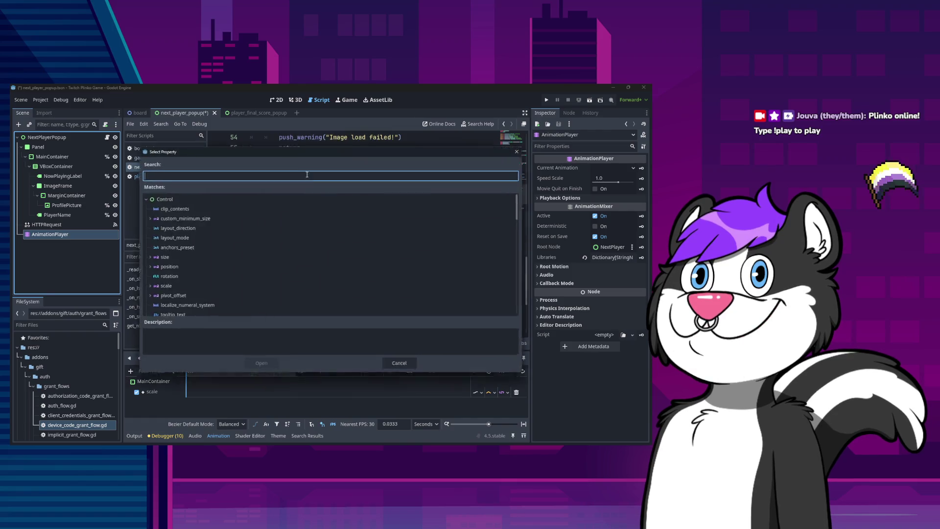
type("visible")
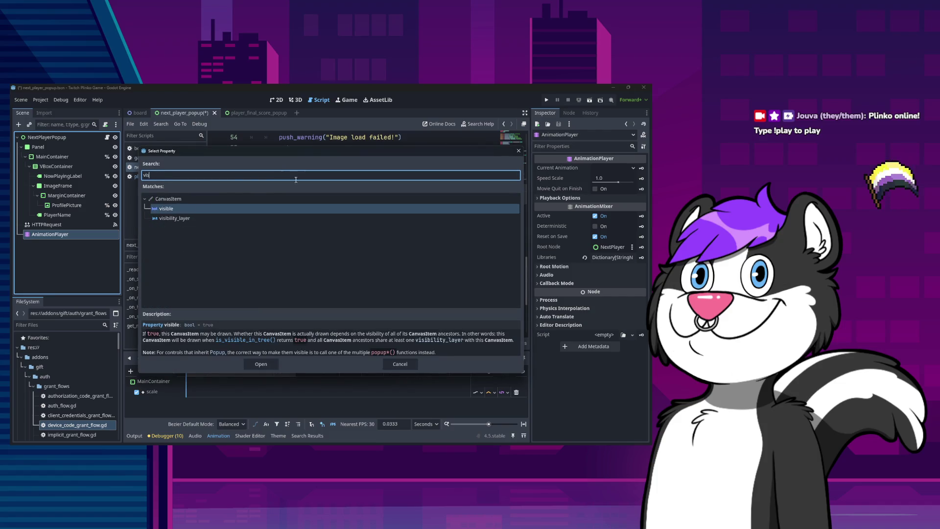
key("Return")
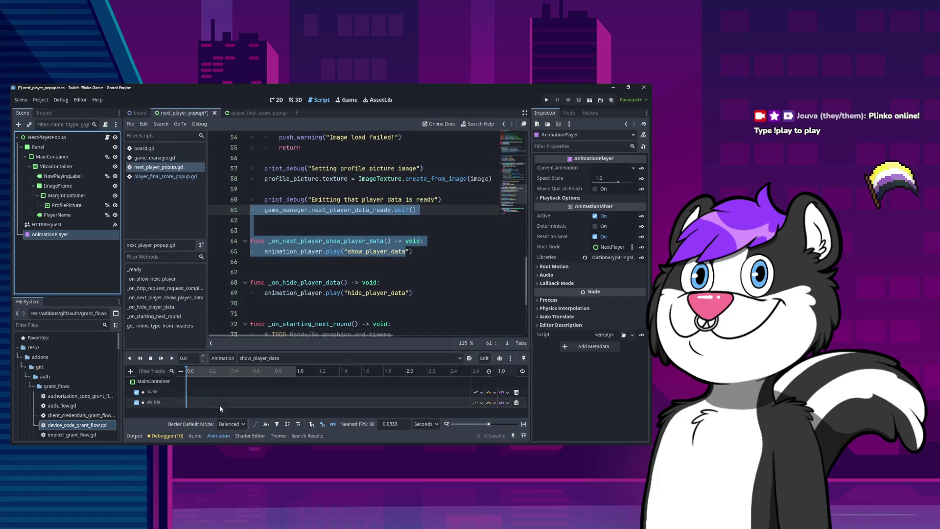
left_click(506, 371)
type("0.1")
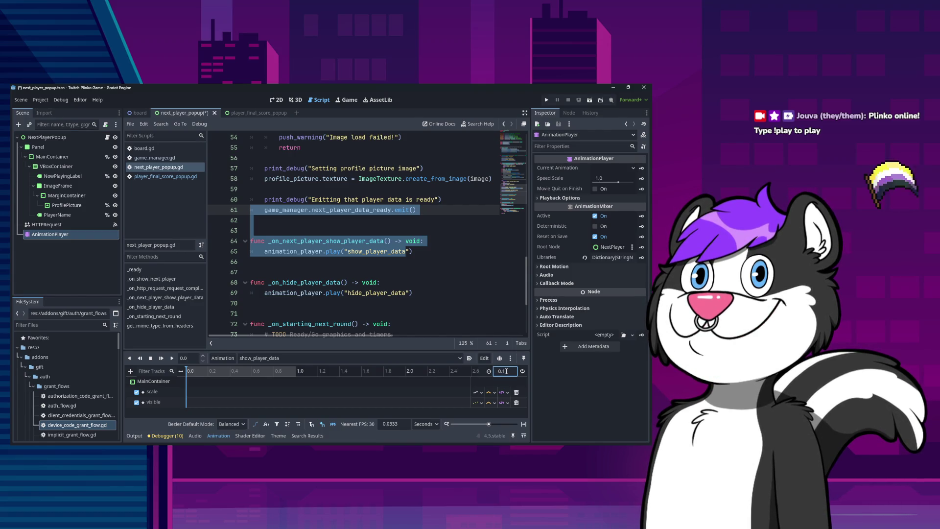
key("Return")
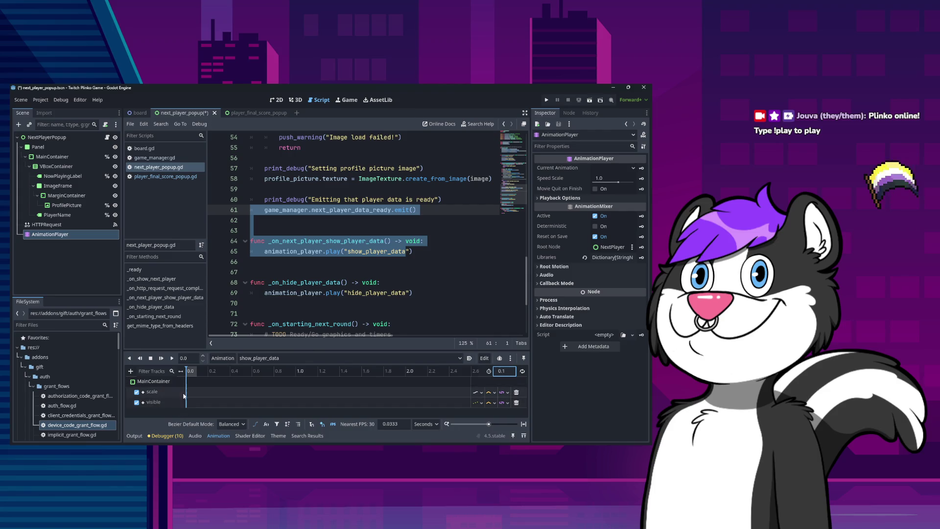
Step: Insert a starting scale key of 0.05 by 0.05 with an ease preset
right_click(189, 392)
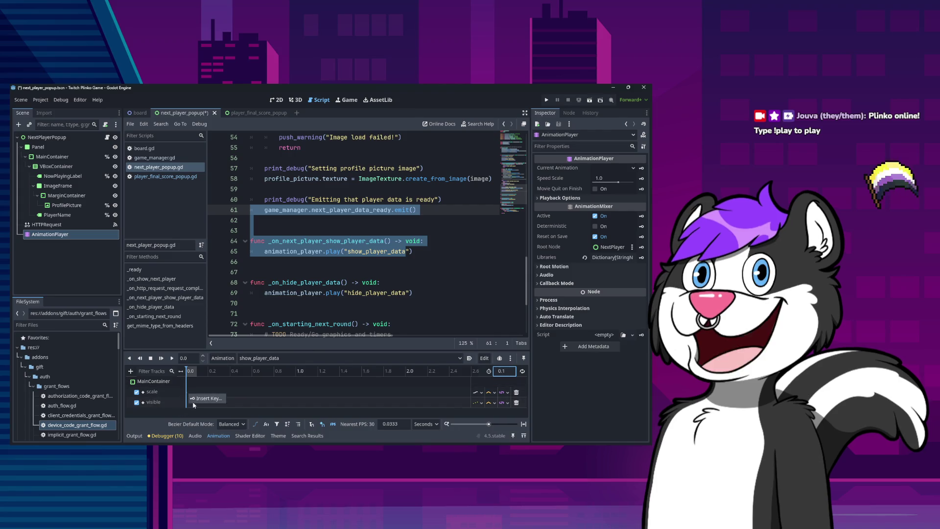
left_click(190, 395)
left_click_drag(190, 392, 185, 392)
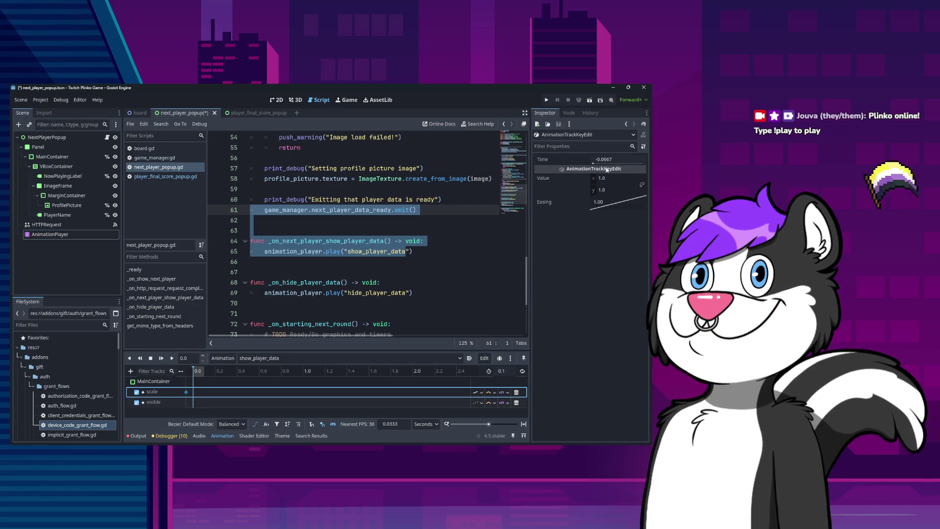
left_click(614, 178)
type("0.05")
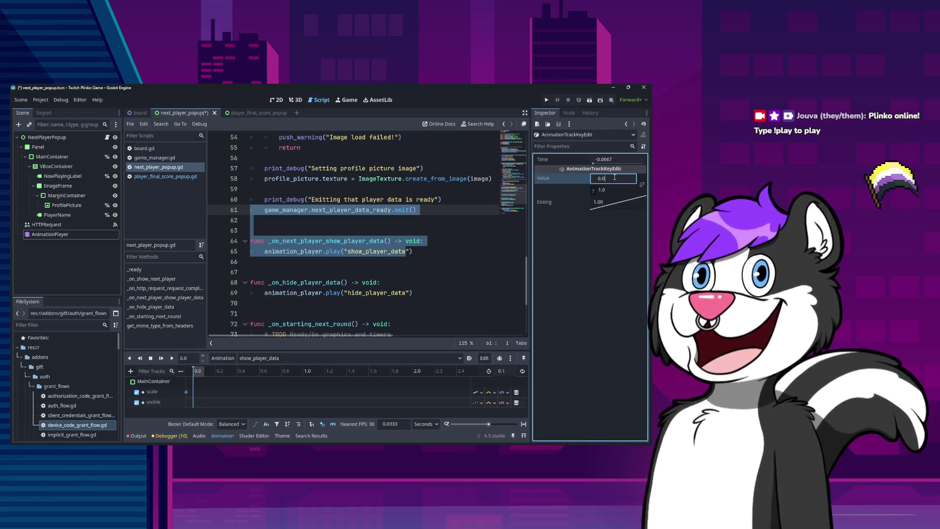
left_click(614, 190)
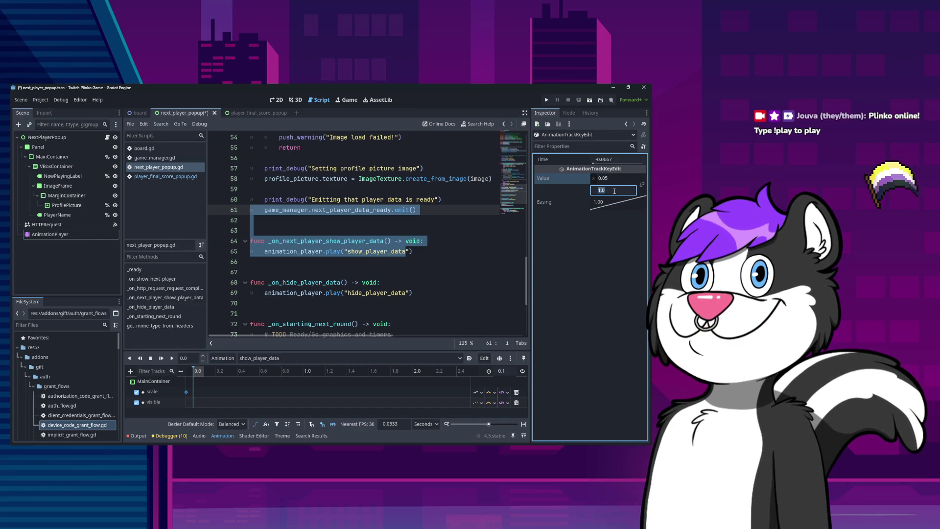
type("0.05")
key("Return")
right_click(609, 205)
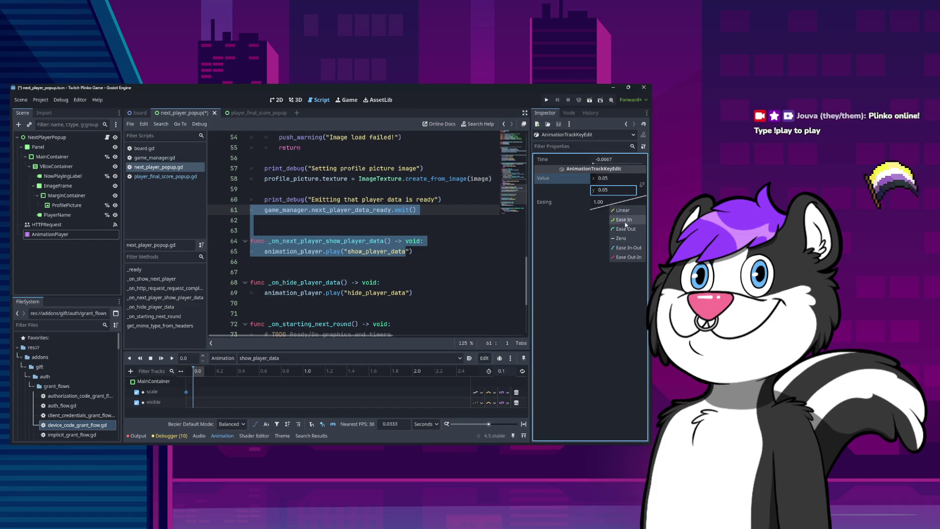
left_click(623, 229)
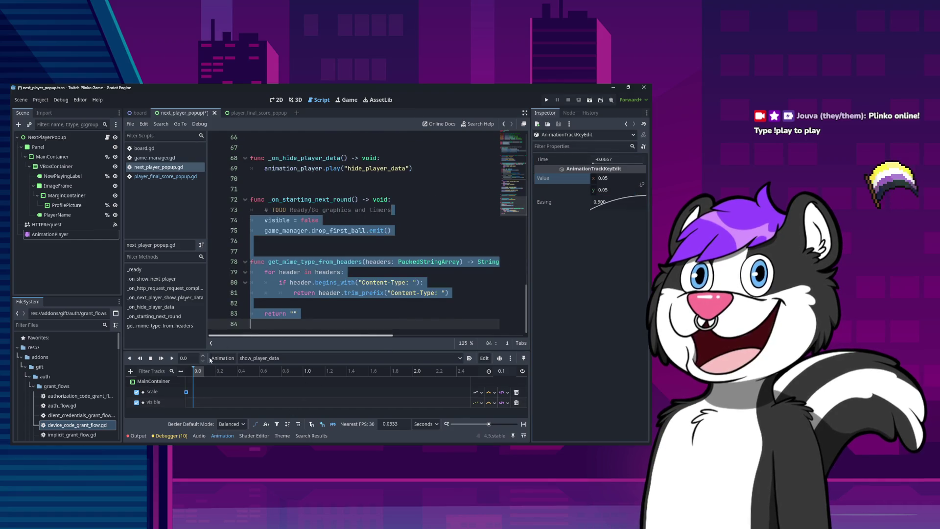
Step: Move the first scale keyframe back to 0.0 and zoom the timeline to 0–0.3 s
left_click_drag(186, 391, 193, 391)
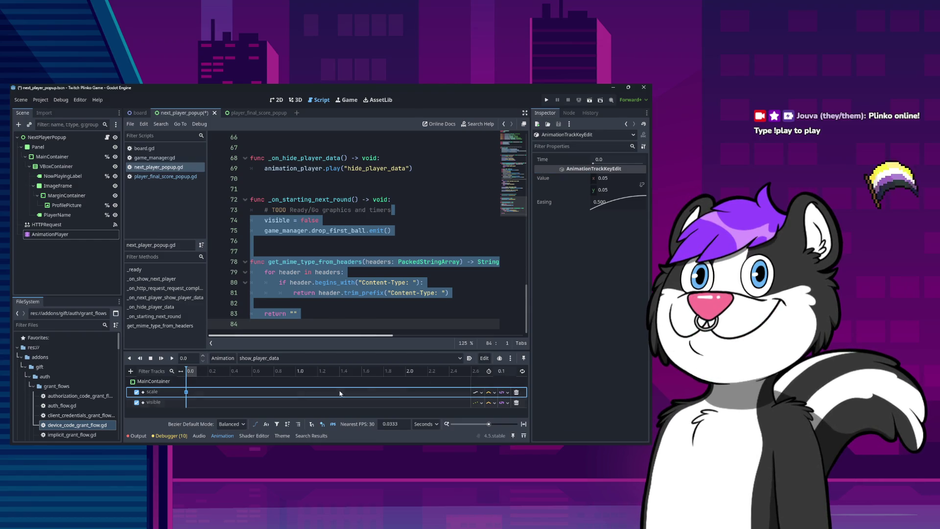
left_click(169, 382)
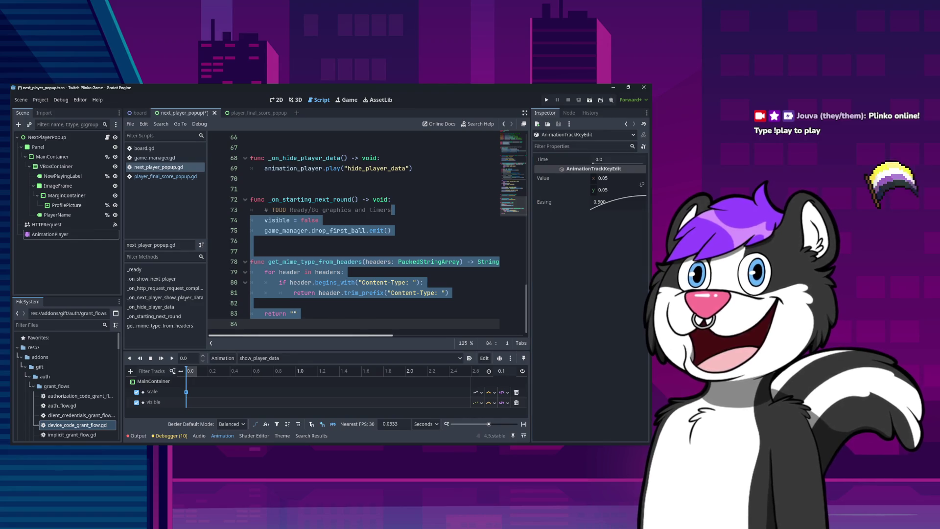
left_click_drag(489, 424, 499, 424)
left_click_drag(186, 392, 187, 392)
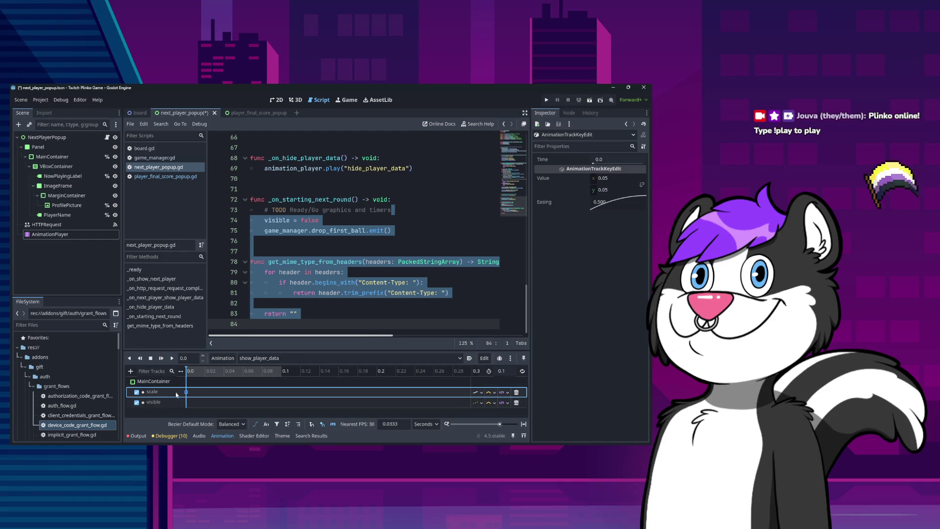
key("ctrl+z")
Step: Insert a visible keyframe set On at 0.0 s
left_click(186, 403)
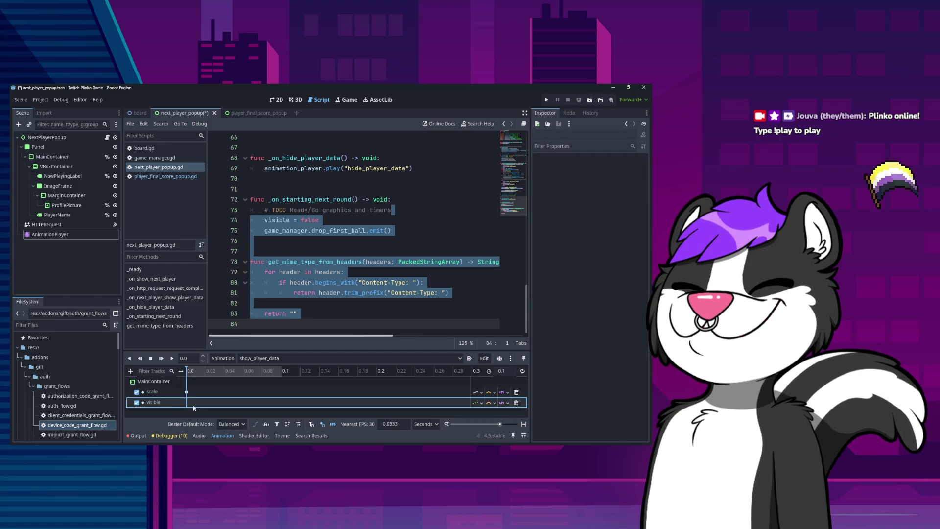
right_click(189, 402)
left_click(199, 406)
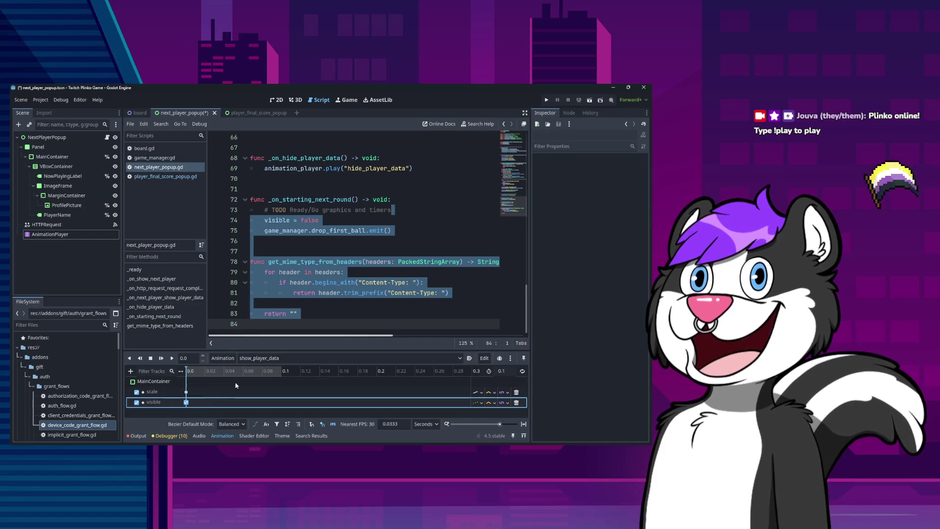
left_click(186, 402)
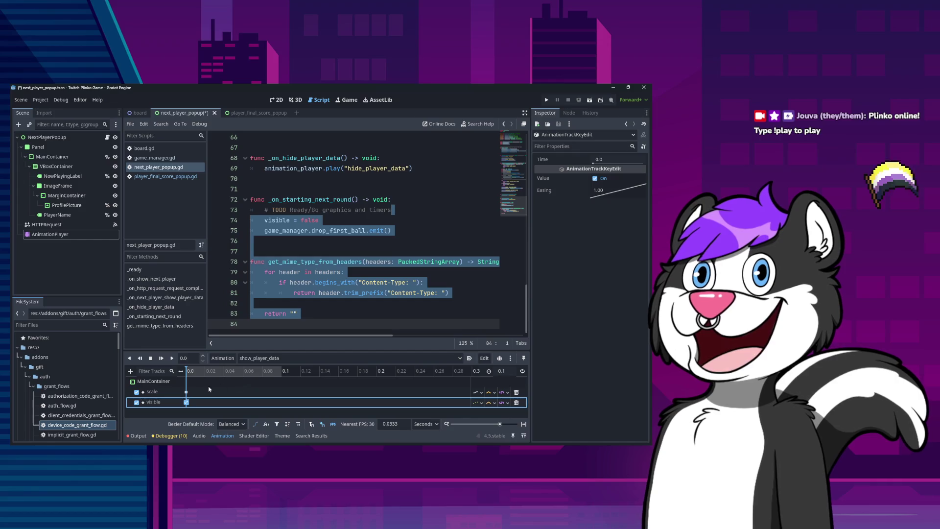
left_click(186, 392)
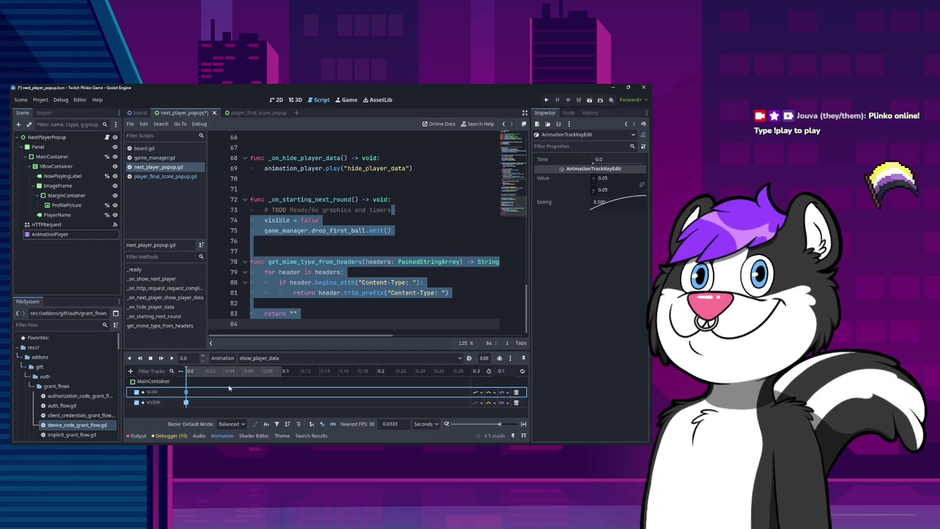
left_click(280, 392)
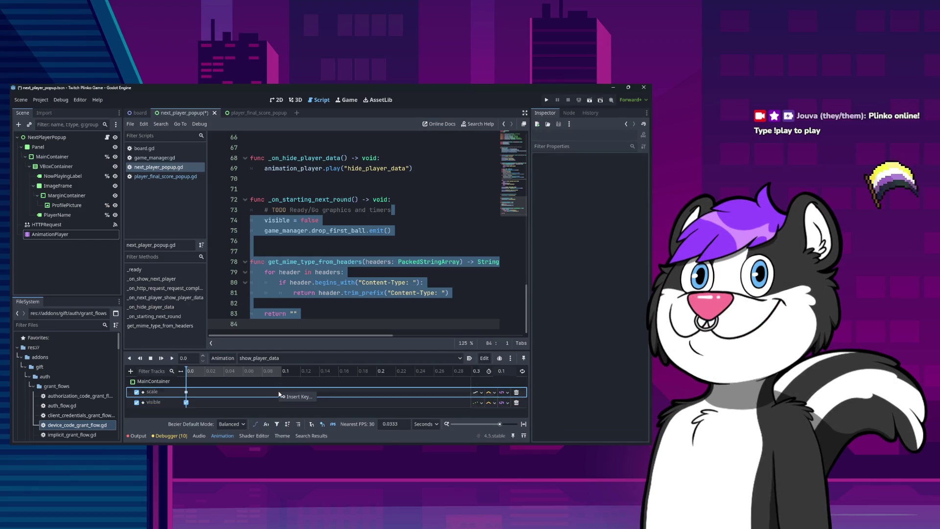
Step: Add a scale keyframe at 0.1 s with value 1 by 1
left_click(280, 392)
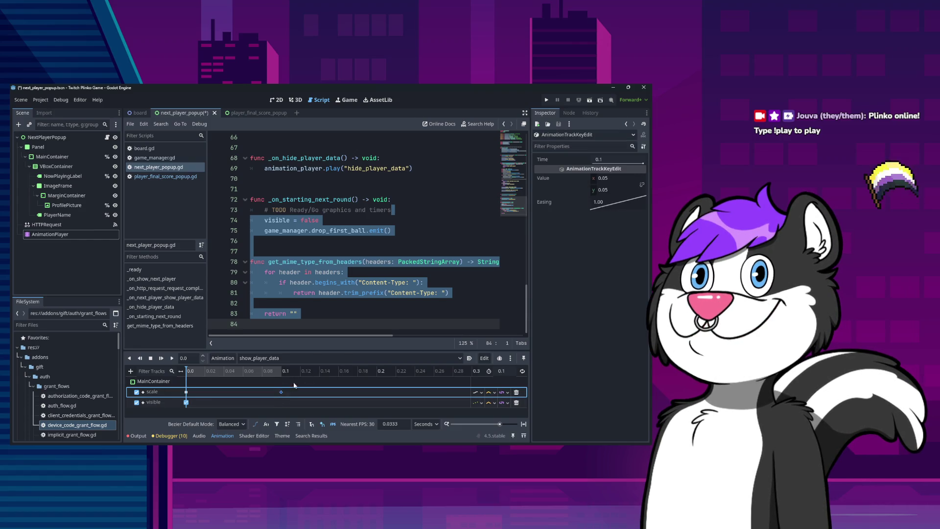
left_click(618, 178)
type("1")
key("Tab")
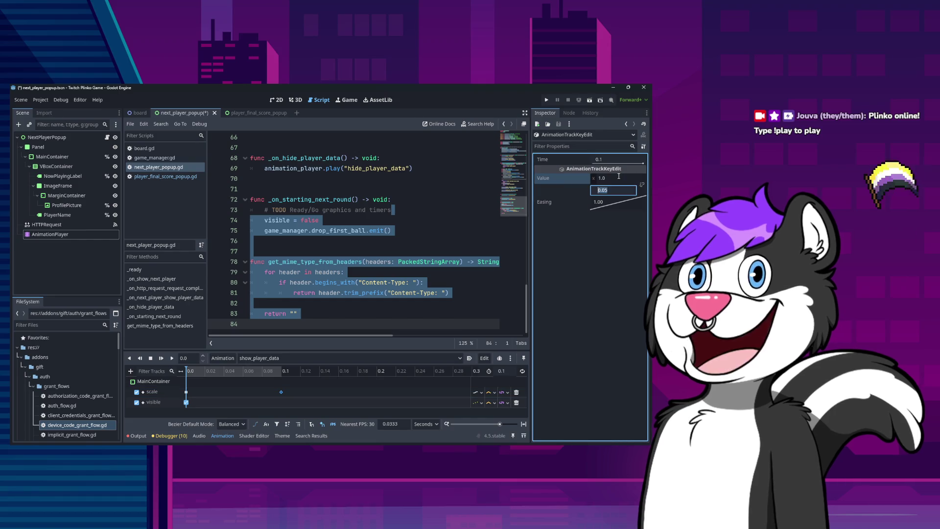
type("1")
key("Return")
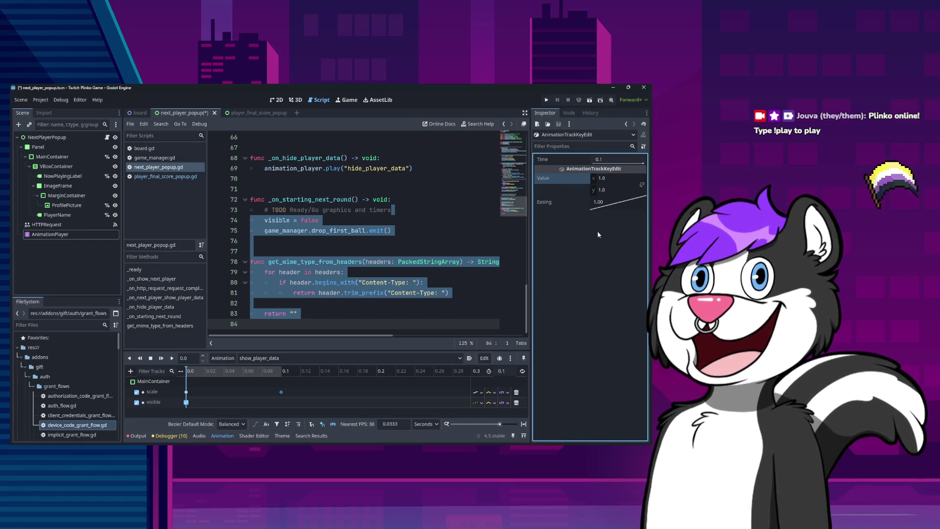
left_click(281, 392)
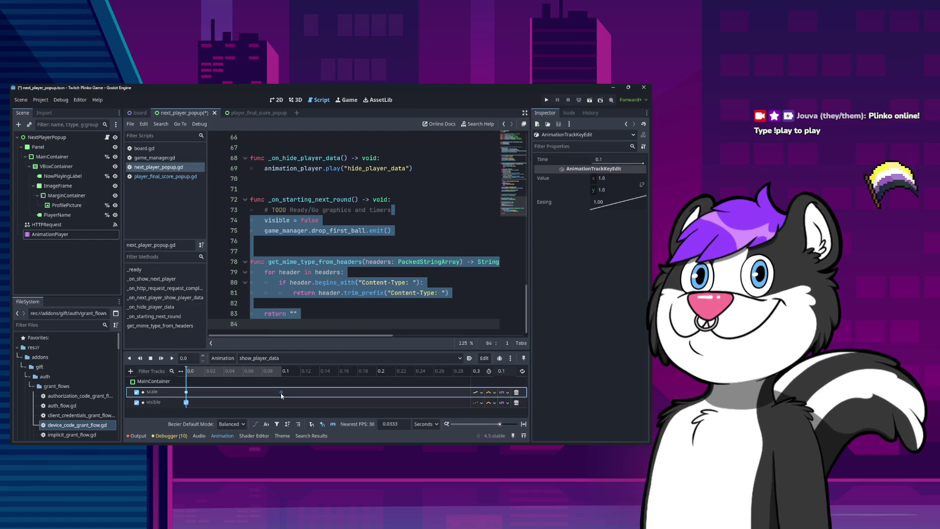
left_click(186, 392)
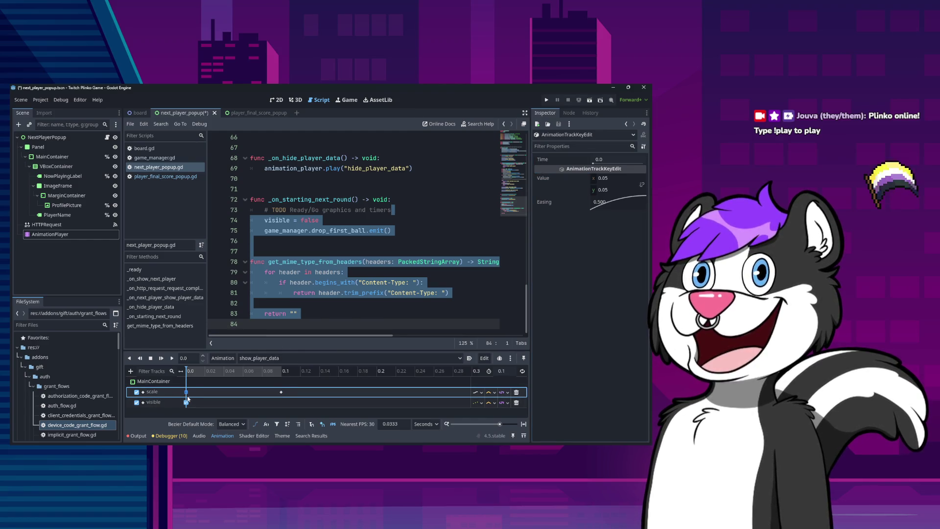
left_click(283, 358)
Step: In the RESET animation, turn the visible key off and set the scale key to 0.05 by 0.05
left_click(260, 369)
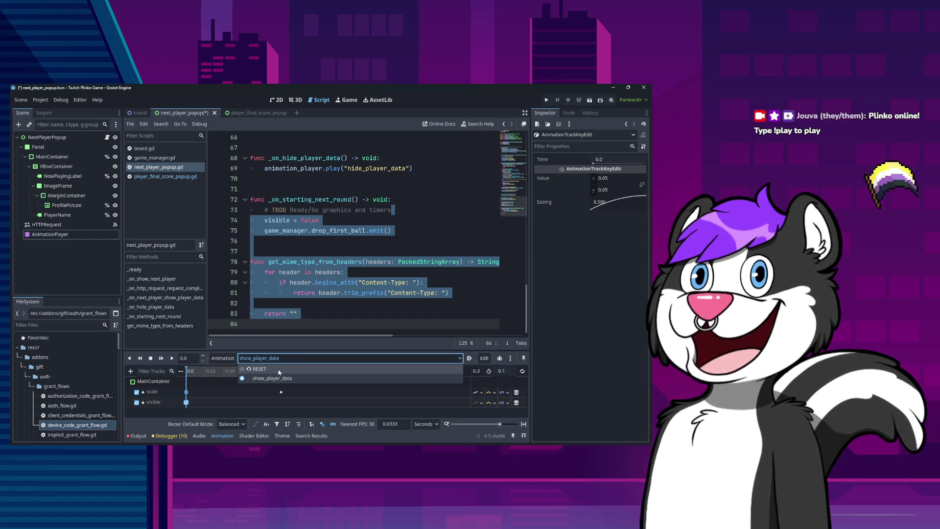
left_click(186, 401)
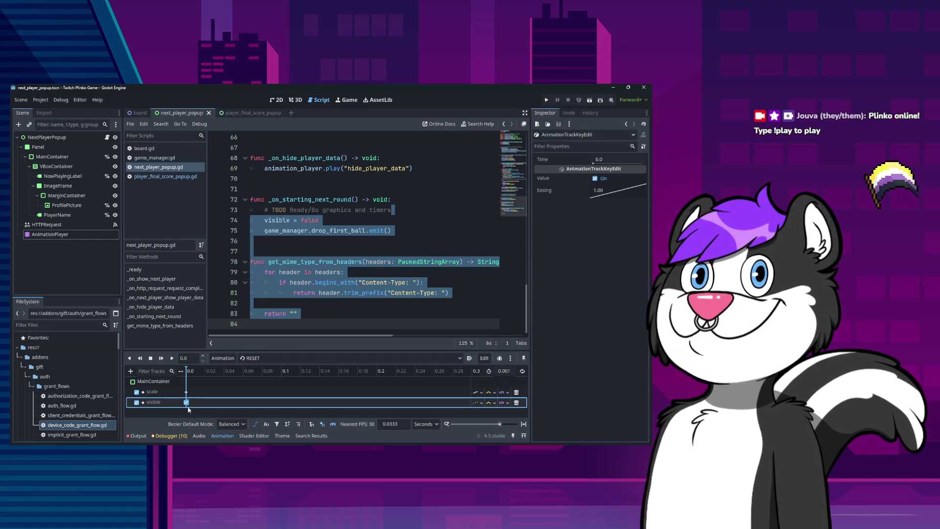
left_click(595, 178)
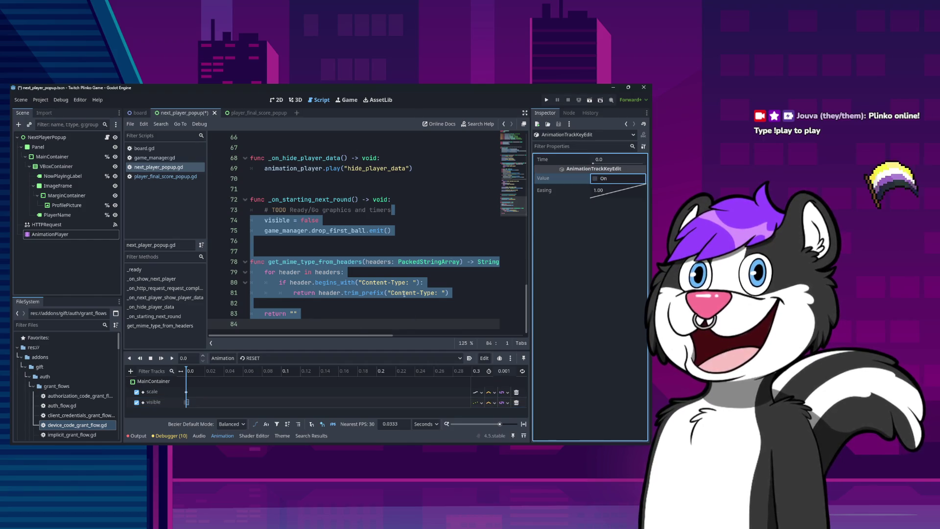
left_click(186, 392)
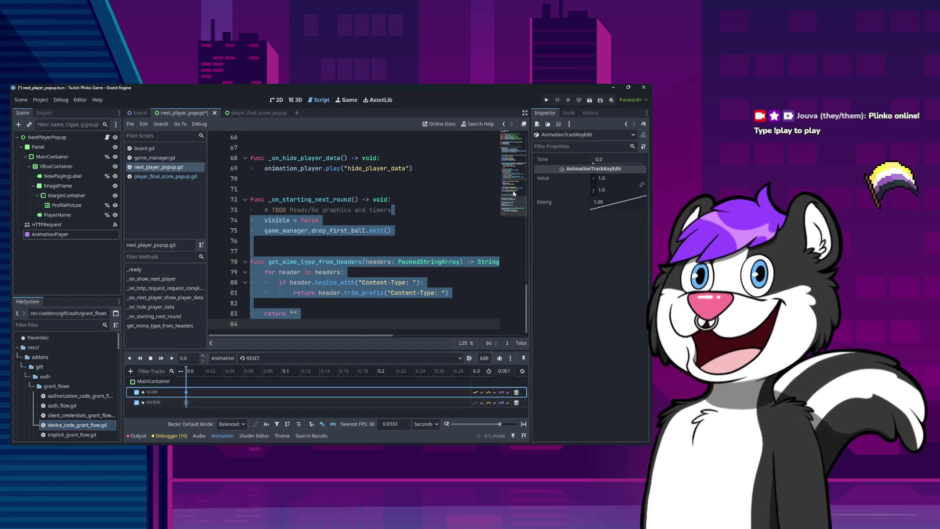
left_click(606, 177)
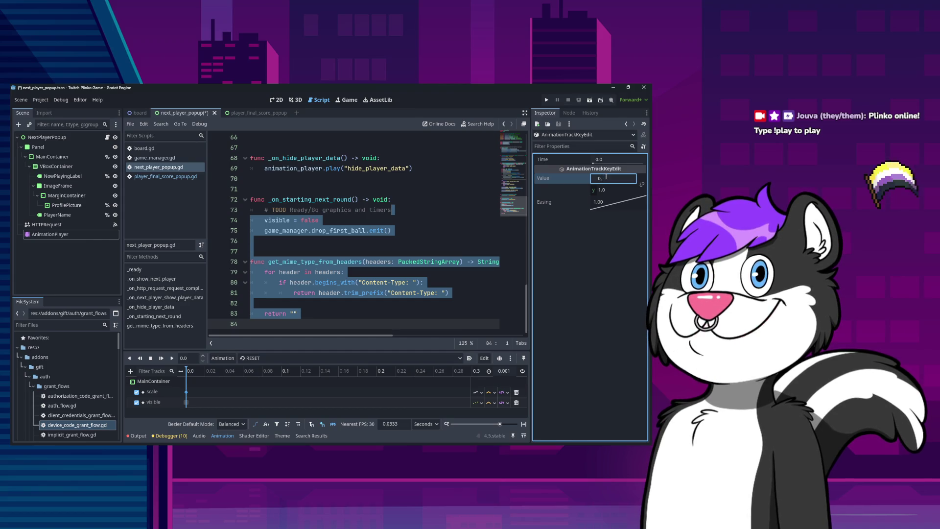
key("Return")
left_click(613, 191)
type("0.05")
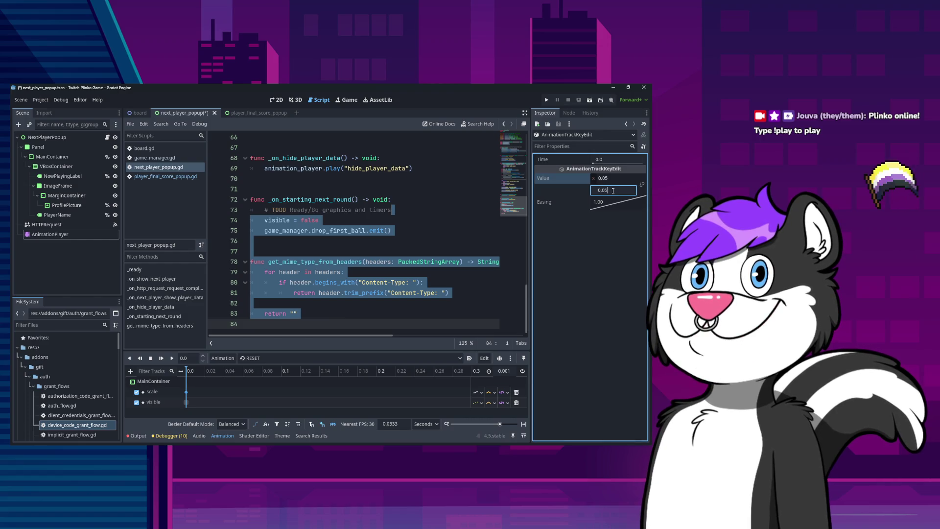
key("Return")
Step: Save the popup scene and return to the show_player_data animation
key("ctrl+s")
left_click(264, 358)
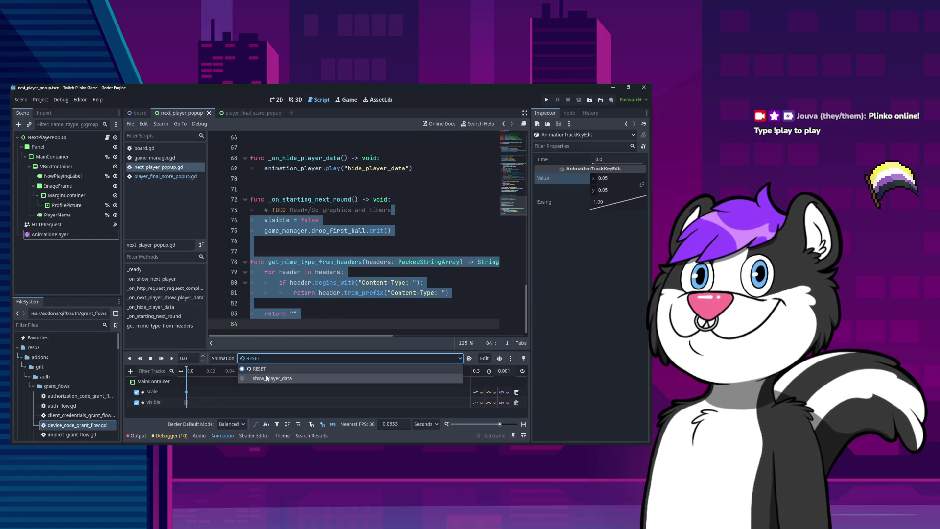
left_click(267, 378)
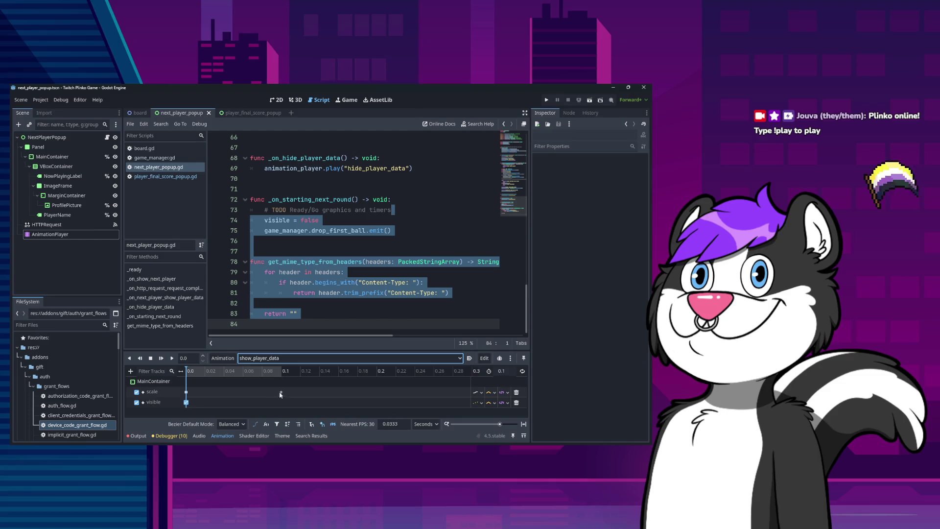
left_click(223, 358)
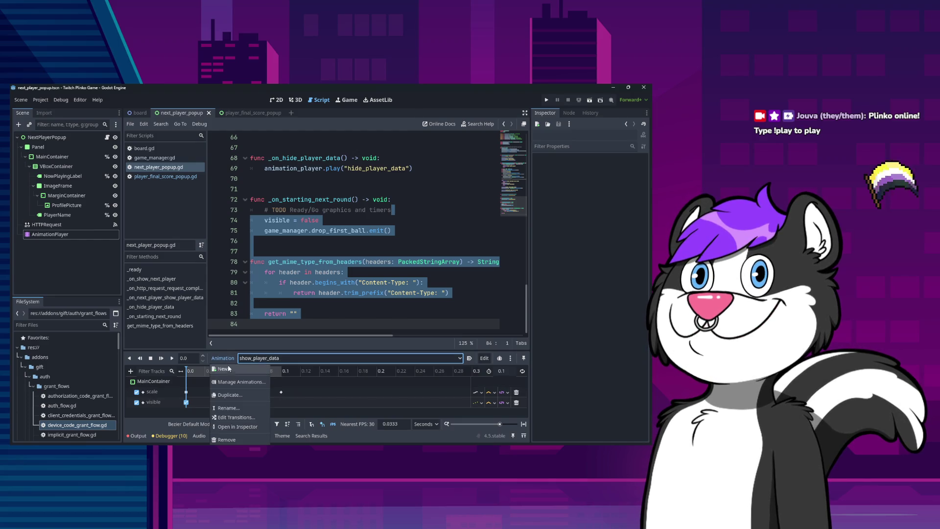
Step: Duplicate show_player_data as a new animation named hide_player_data
left_click(240, 395)
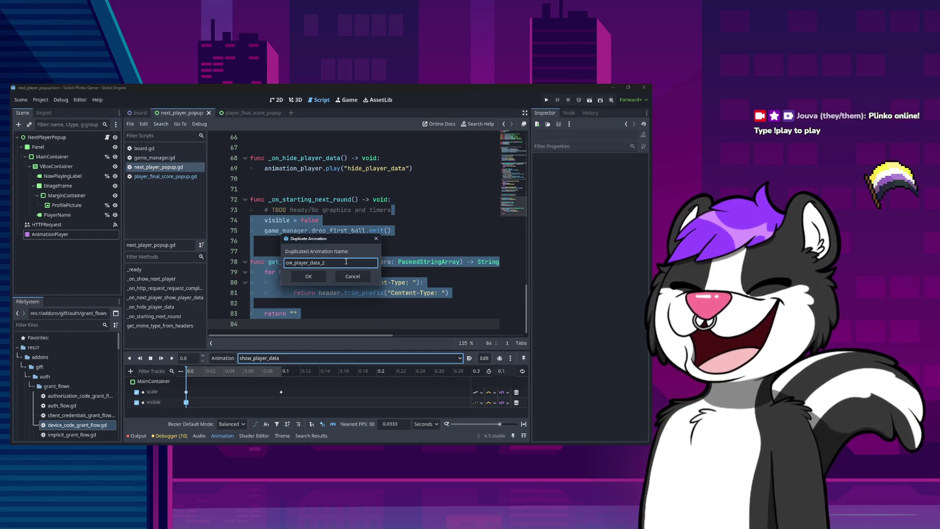
key("ctrl+a")
type("hide_player_data")
key("Return")
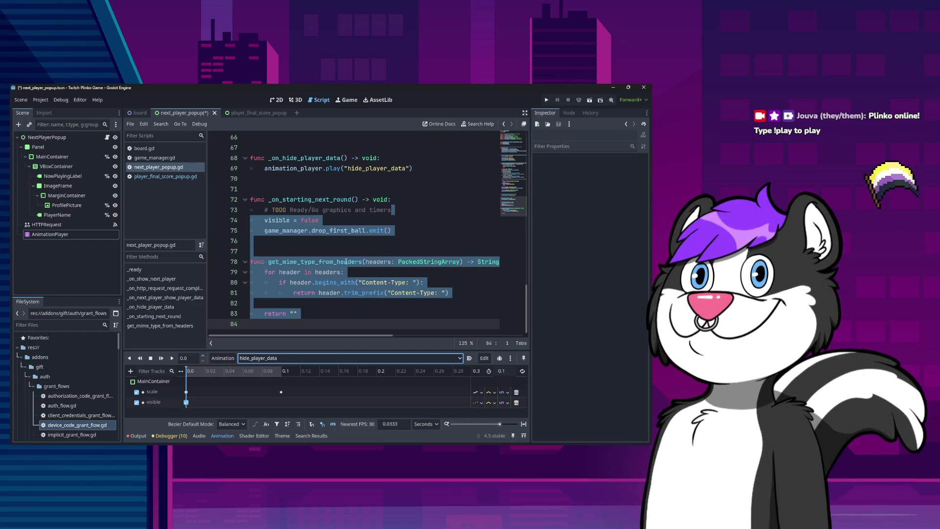
Step: Move the visible-off key to 0.1 and swap the scale keys so 0.05 sits at 0.1
left_click_drag(186, 402, 281, 402)
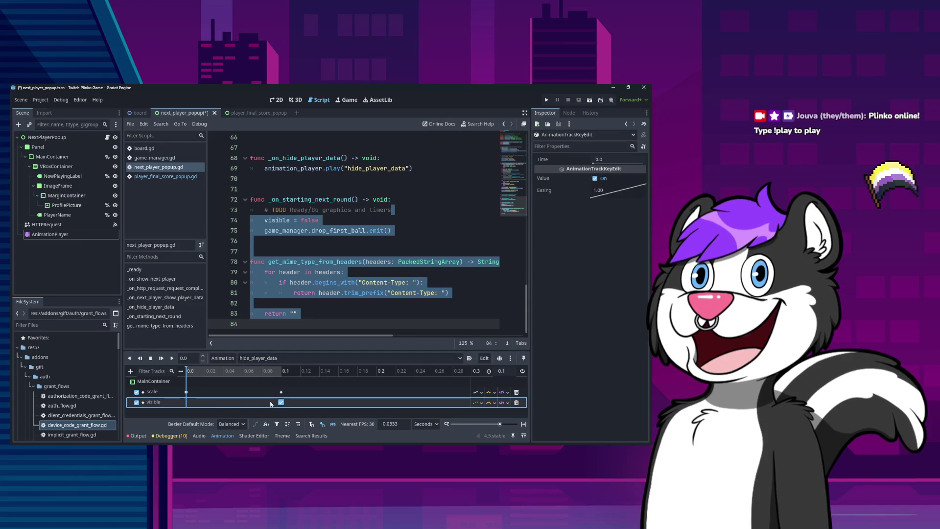
left_click(595, 178)
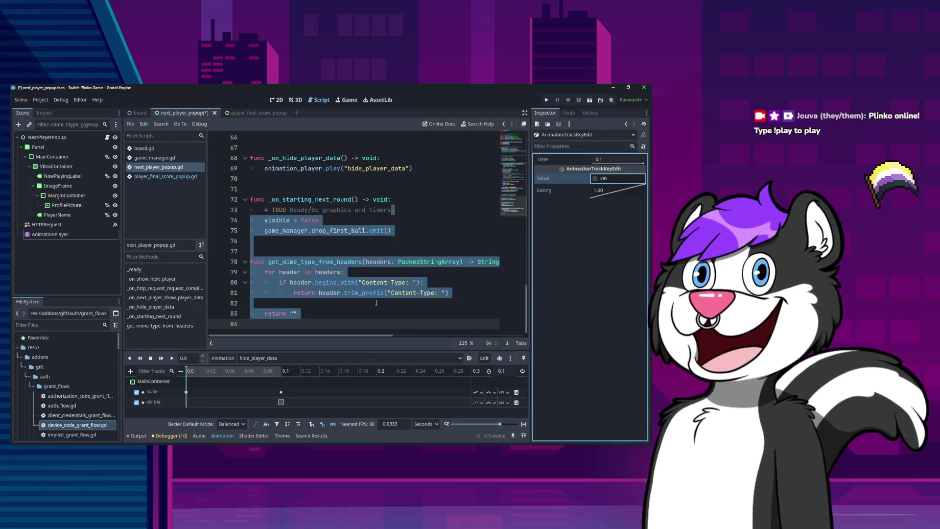
left_click(186, 391)
left_click_drag(253, 392, 186, 393)
left_click_drag(248, 392, 280, 394)
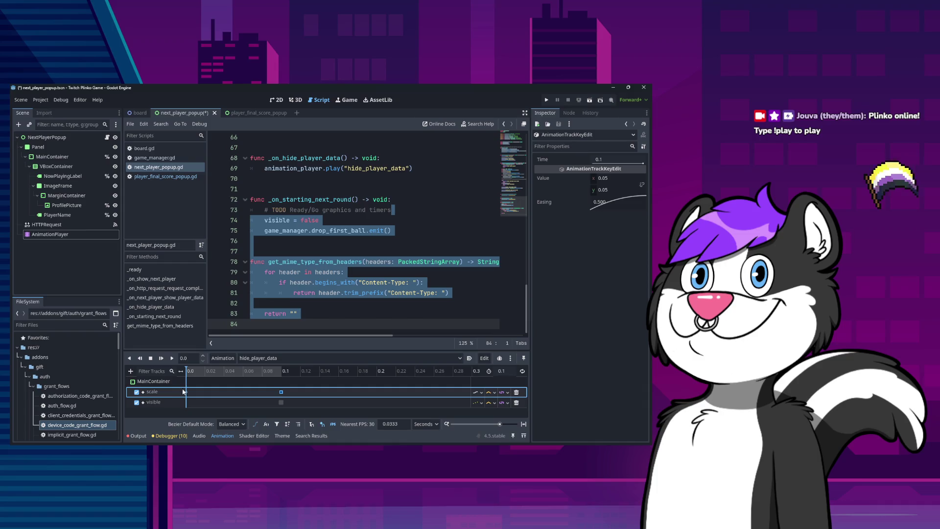
Step: Give the starting 1.0 scale key an ease-out curve and save the scene
right_click(601, 206)
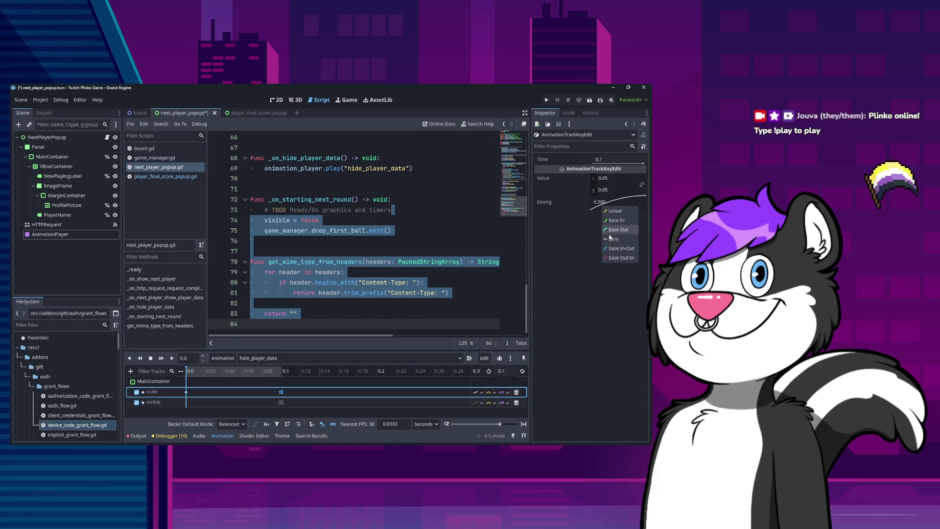
left_click(615, 211)
left_click(187, 392)
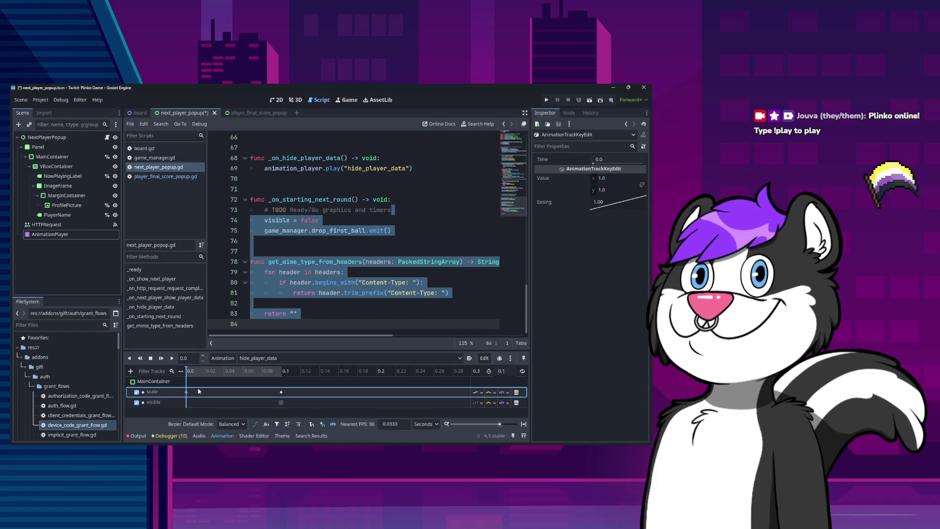
right_click(604, 205)
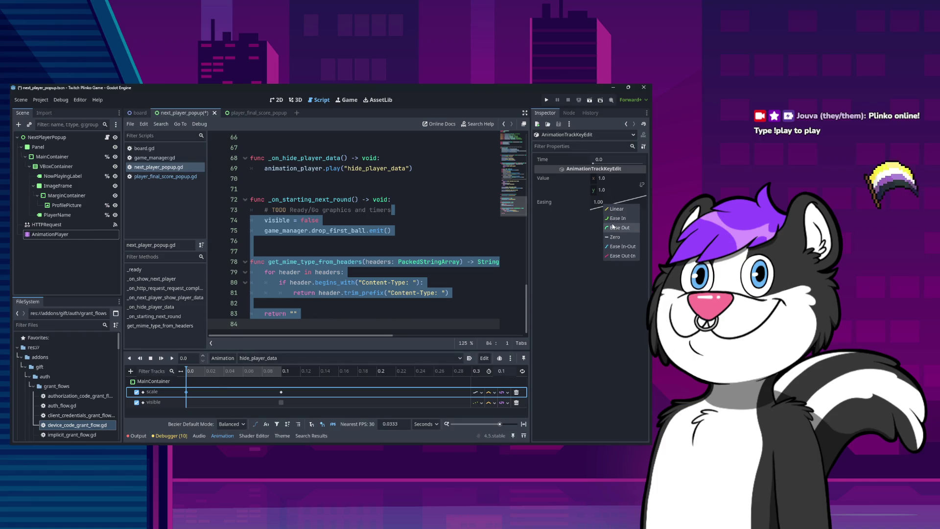
left_click(615, 228)
key("ctrl+s")
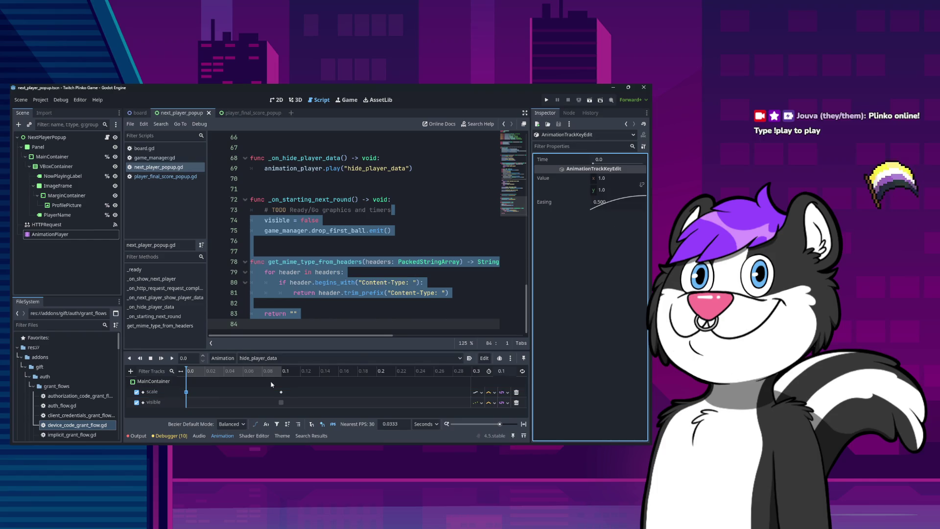
left_click(280, 392)
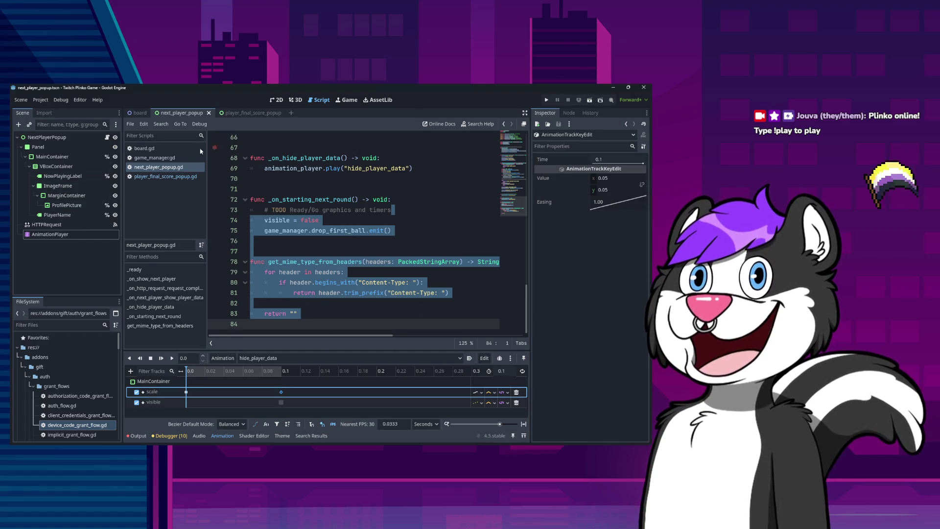
Step: Open the player_final_score_popup.gd script alongside the popup's AnimationPlayer
left_click(159, 177)
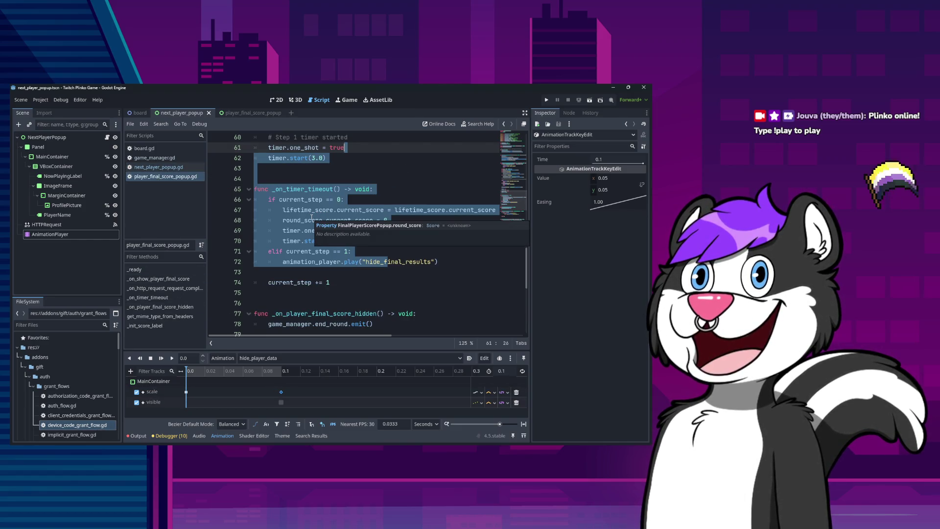
left_click(59, 235)
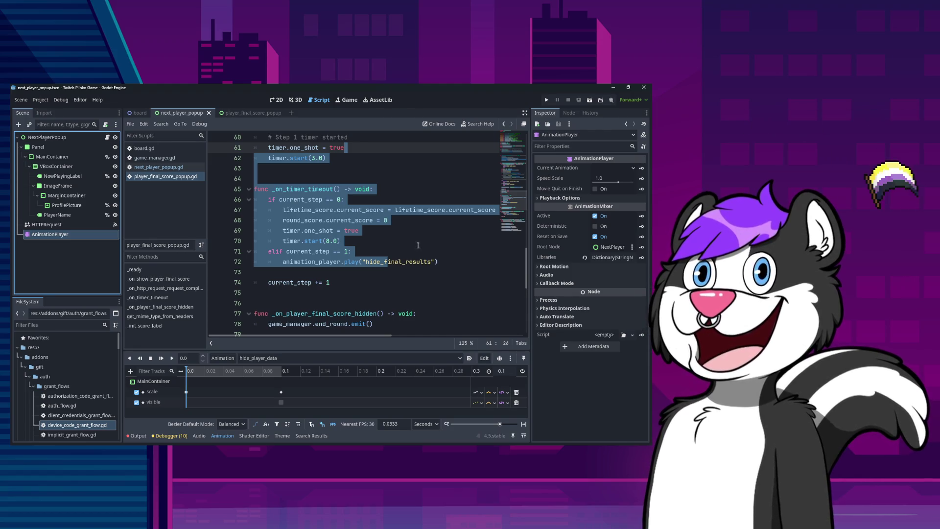
left_click(158, 167)
left_click(165, 176)
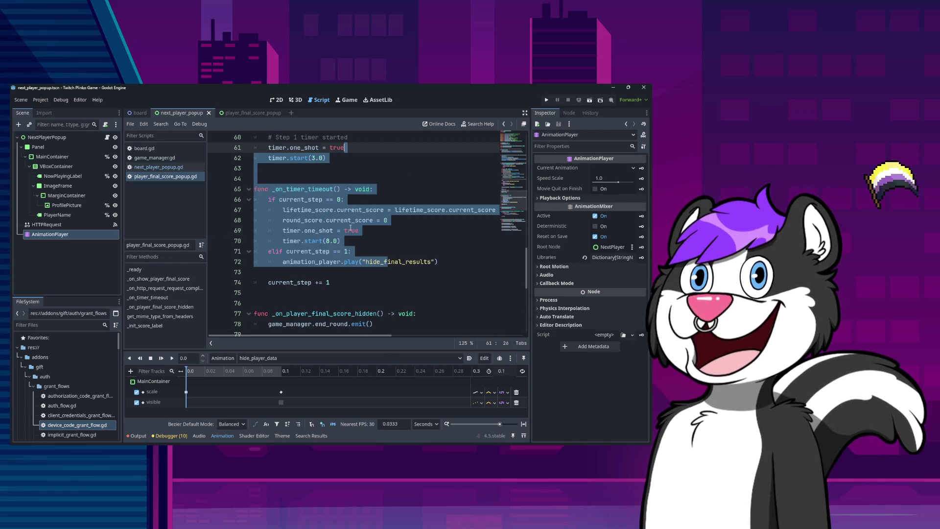
left_click(351, 230)
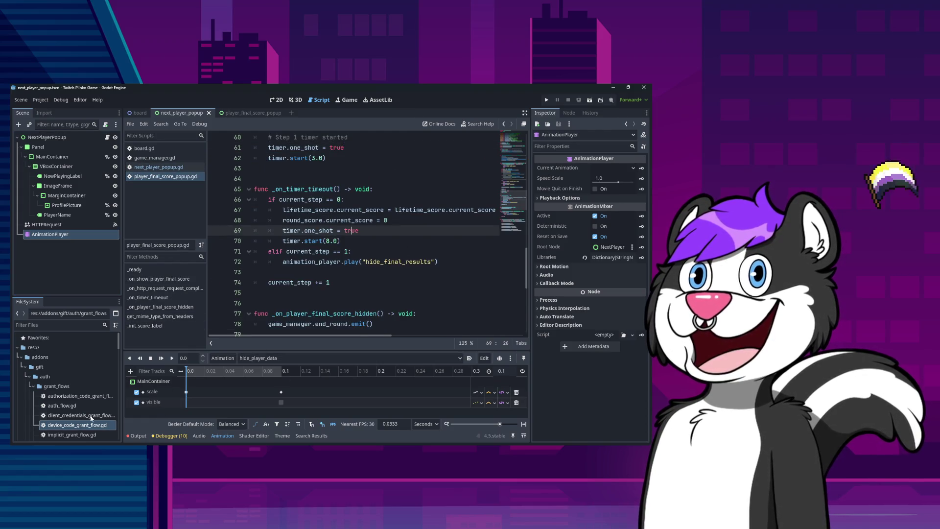
Step: Inspect hide_player_data's 1.0 and 0.05 scale keys and their 0.5 easing
left_click(47, 224)
left_click(50, 234)
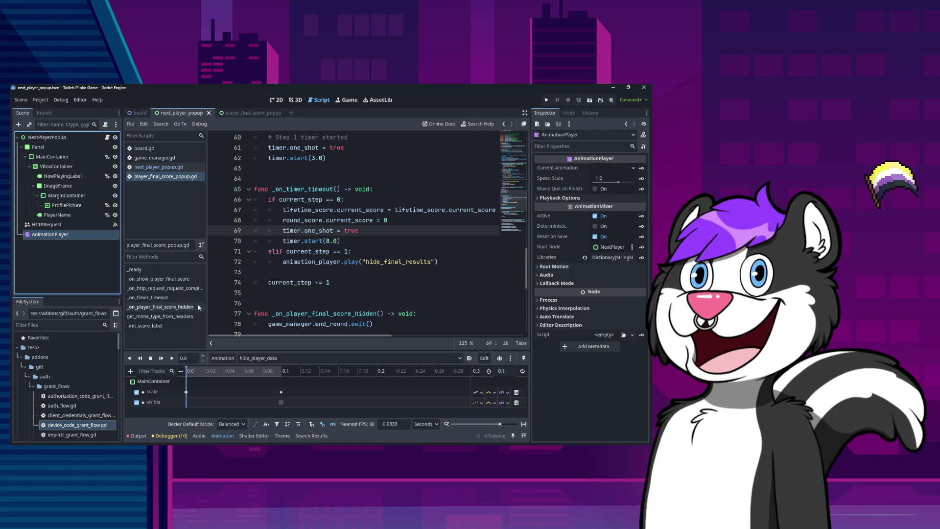
left_click(279, 392)
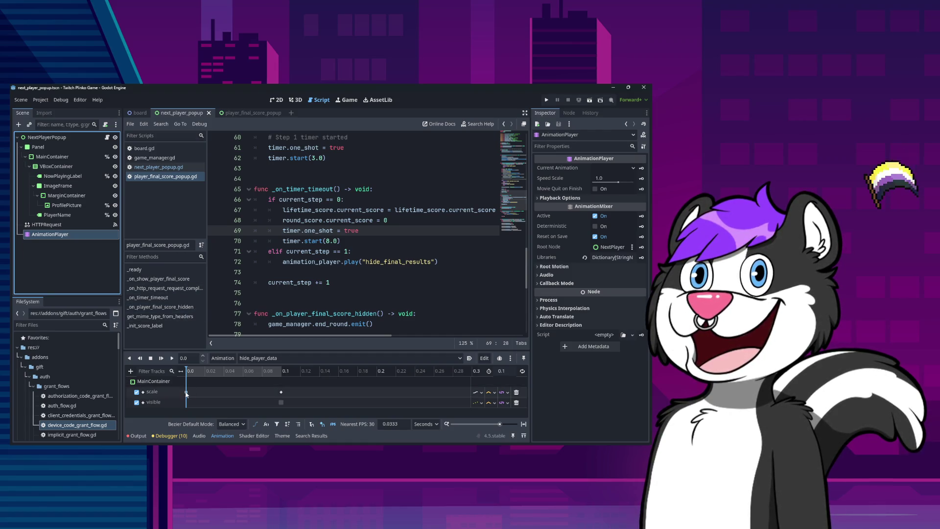
left_click(281, 392)
left_click(186, 392)
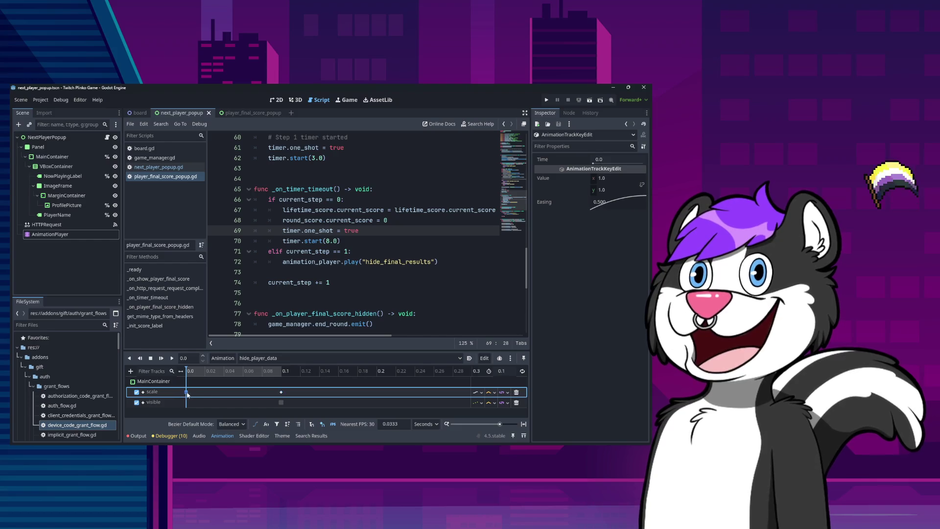
left_click(280, 392)
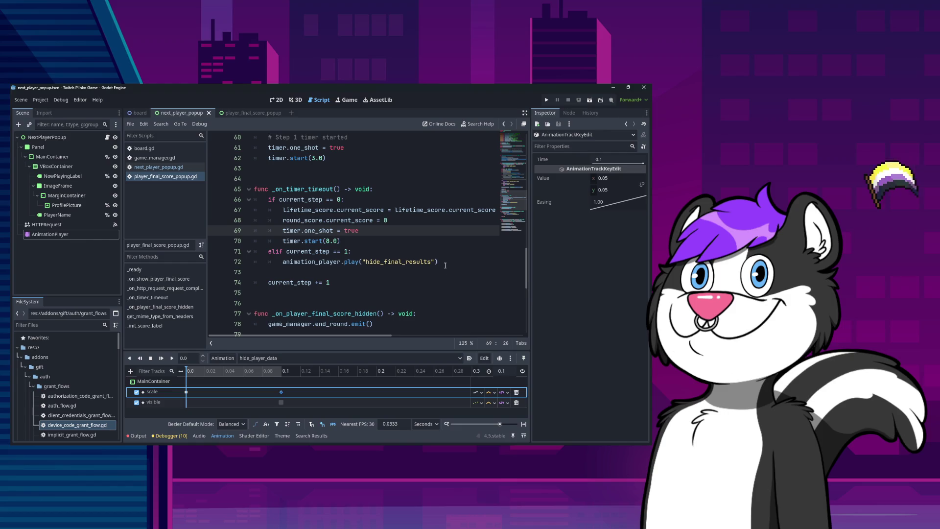
left_click(384, 233)
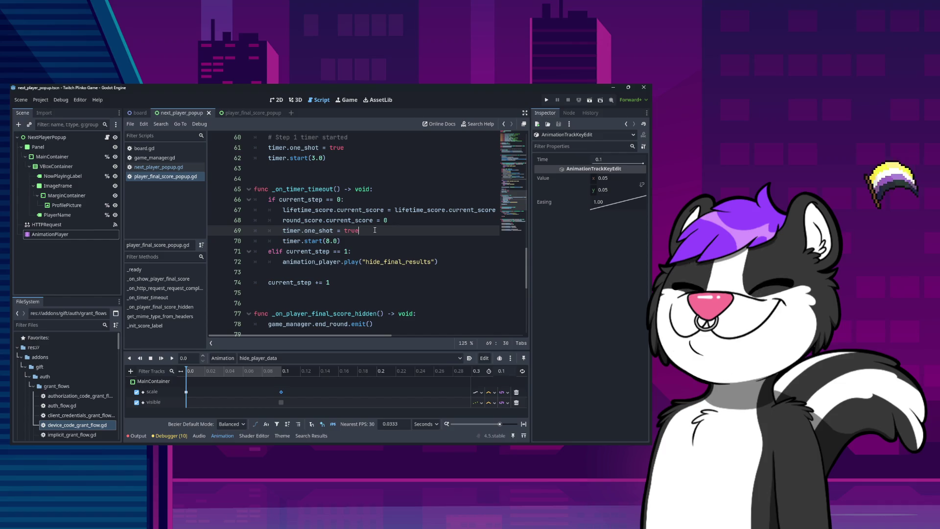
Step: Replace the visible = true line with animation_player.play("show_final_results")
key("Down")
key("Down")
key("Down")
key("shift+End")
key("ctrl+c")
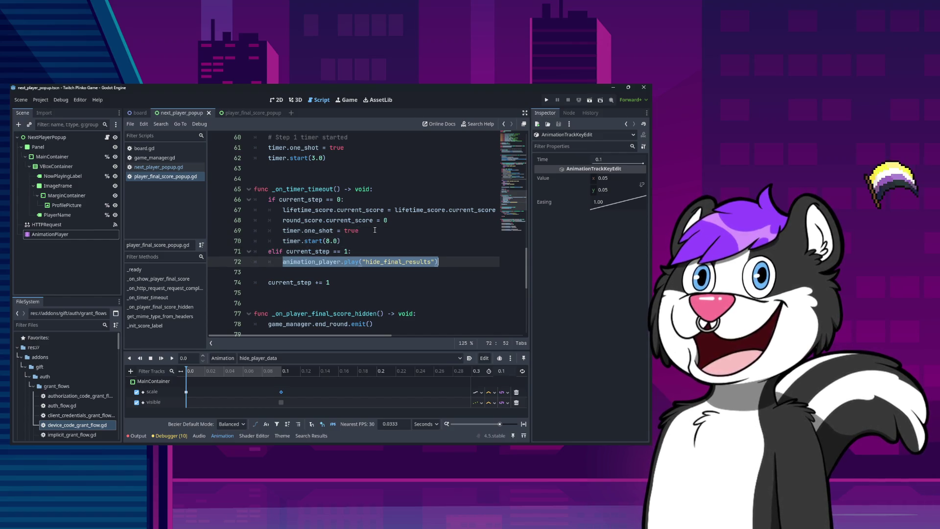
key("Home")
key("Page_Up")
key("Down")
key("Down")
key("Down")
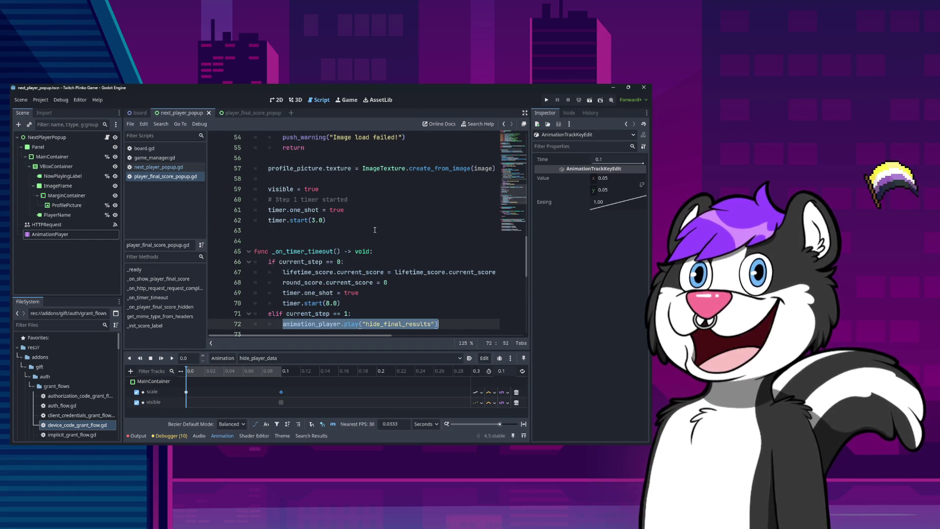
key("Up")
key("Up")
key("Up")
key("End")
key("shift+Home")
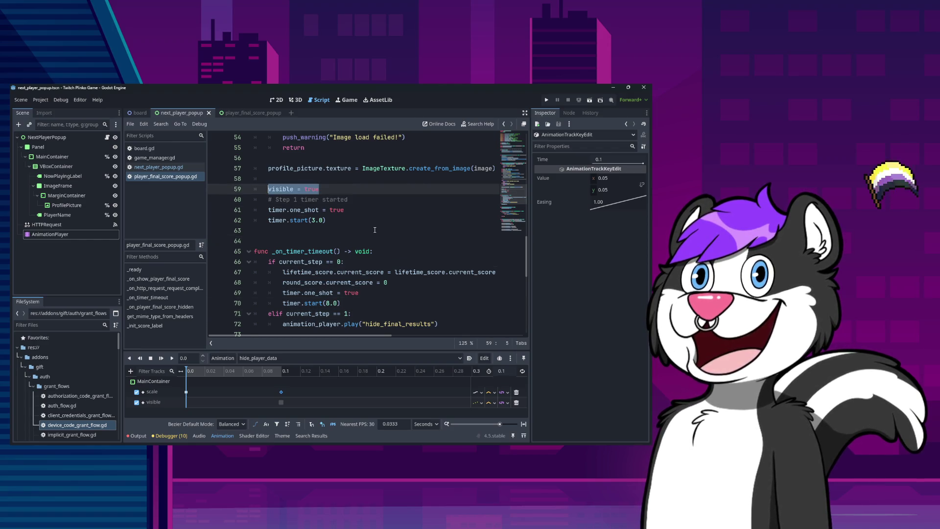
key("ctrl+v")
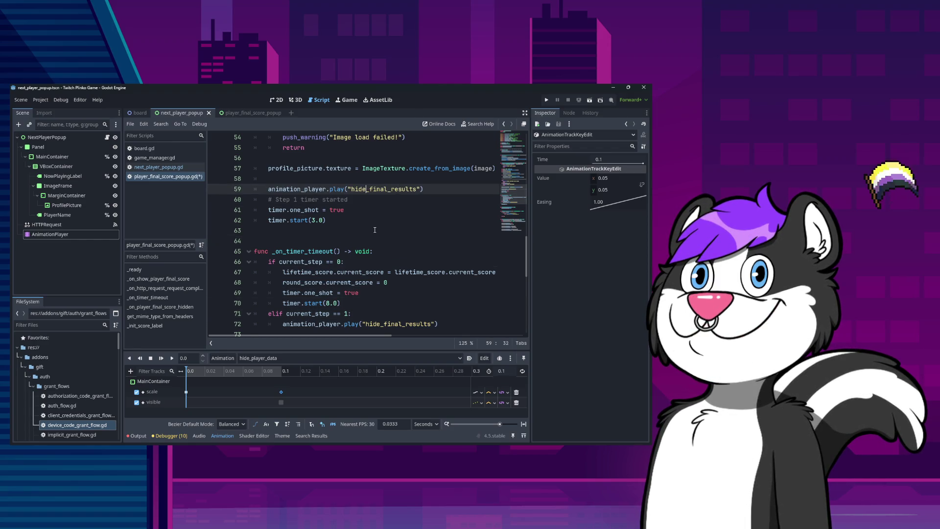
key("shift+Right")
key("shift+Right")
key("shift+Right")
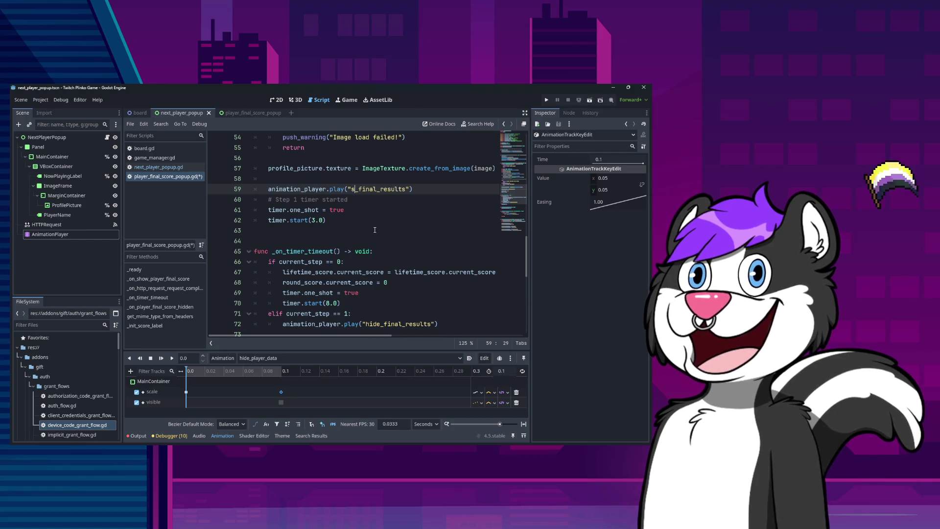
type("show")
key("Down")
key("Down")
key("Down")
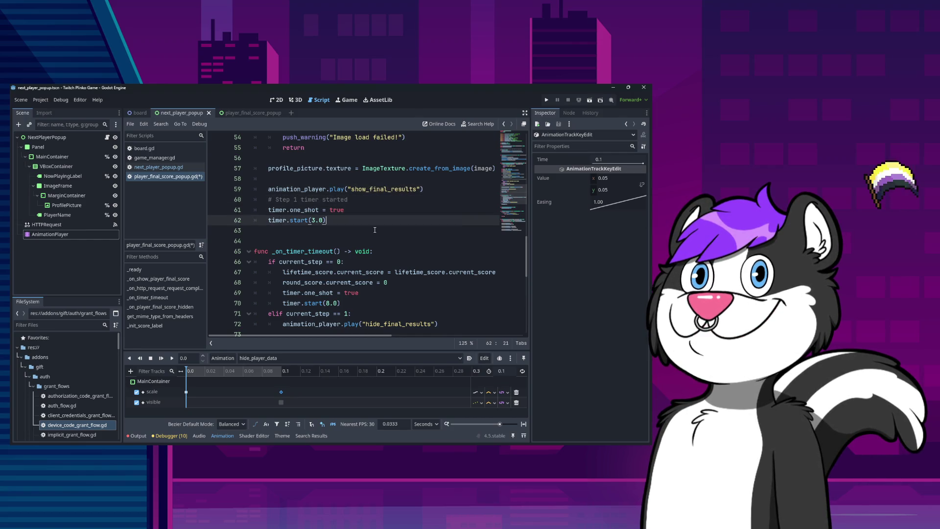
Step: Review the timer and hide_final_results timeout lines, then save player_final_score_popup.gd
key("Up")
key("Up")
key("Up")
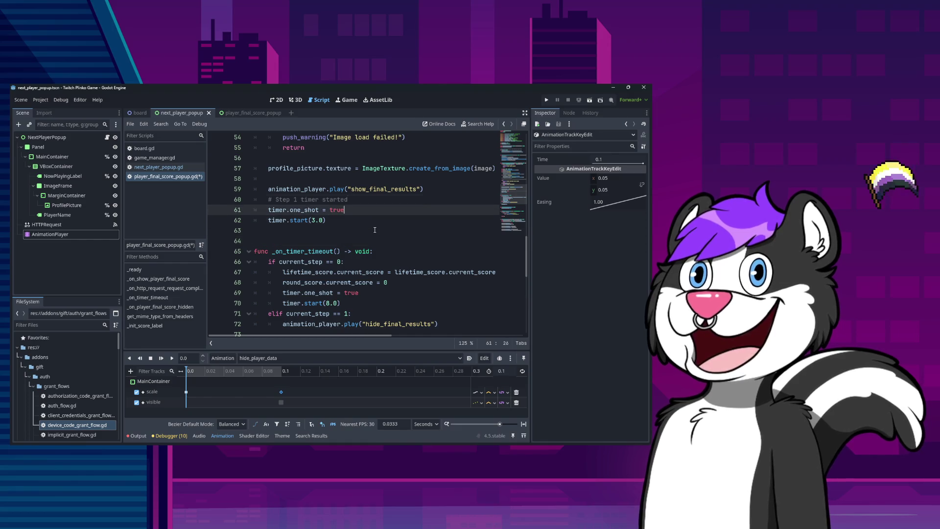
key("Up")
key("Up")
key("Up")
key("shift+Down")
key("shift+Down")
key("shift+Down")
key("Down")
key("Down")
key("Down")
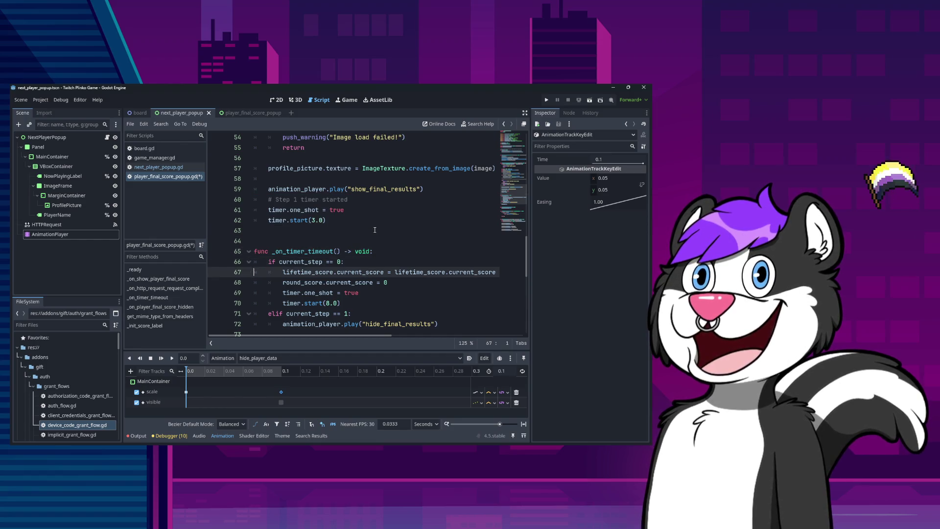
key("shift+Down")
key("shift+Down")
key("shift+Down")
key("Down")
key("shift+Down")
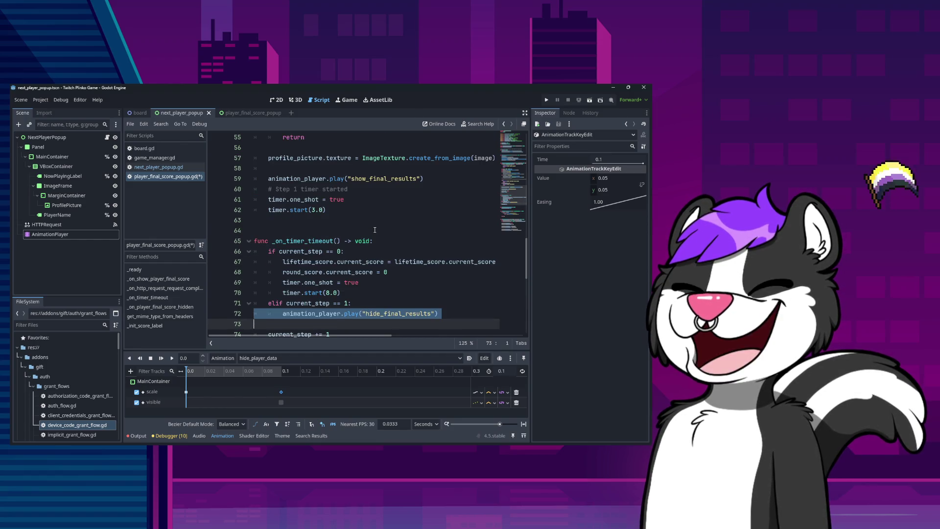
key("ctrl+s")
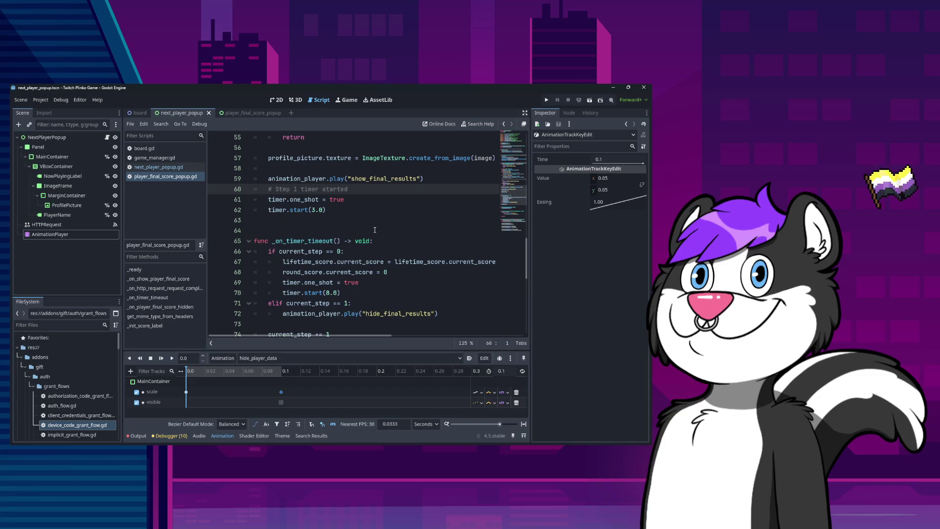
key("Down")
key("Down")
key("Down")
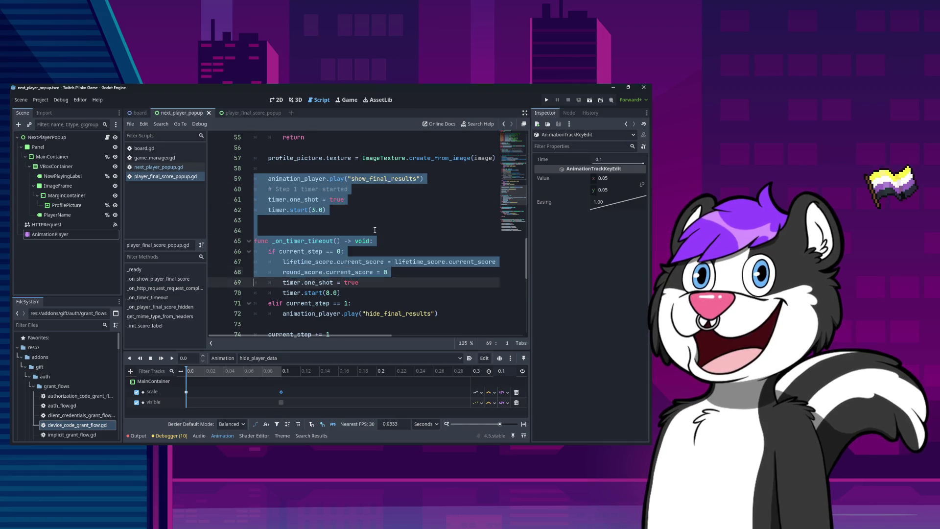
key("Up")
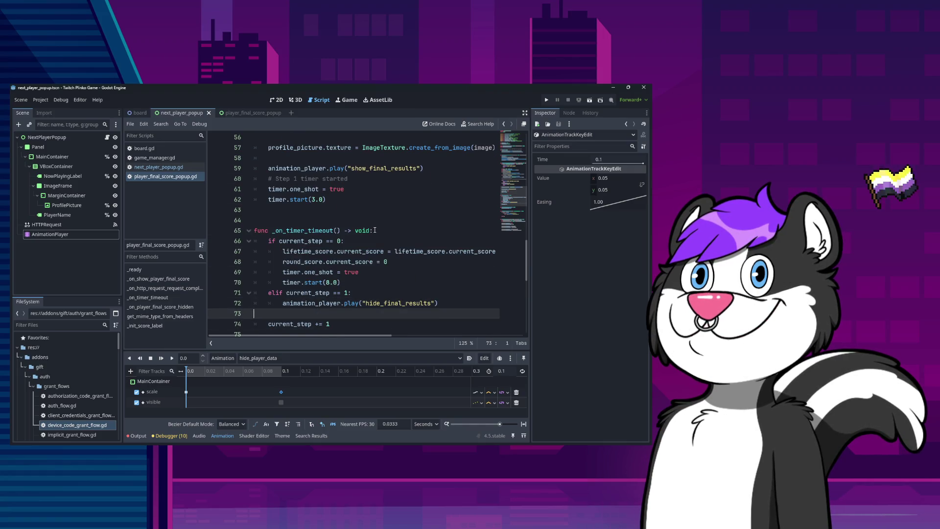
Step: Run the game twice to test the popup, stopping and closing each run
left_click(546, 99)
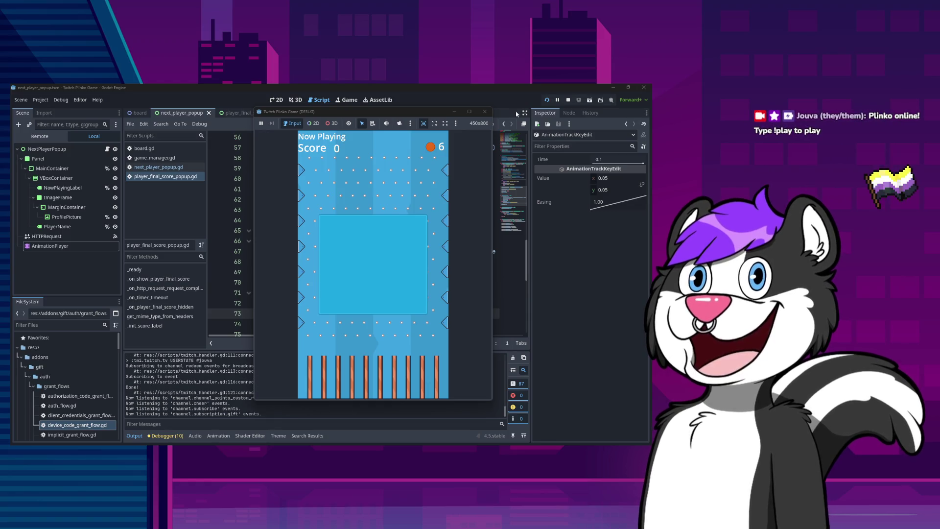
left_click(485, 112)
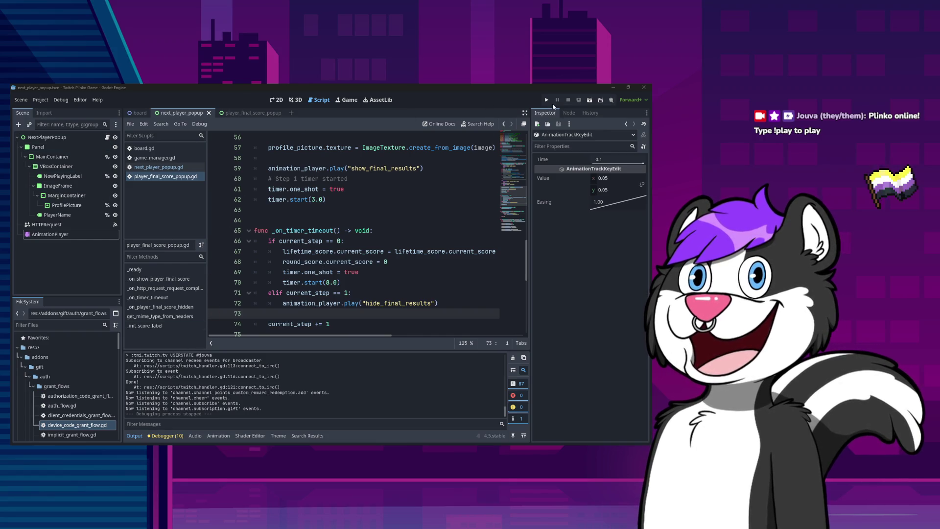
left_click(547, 100)
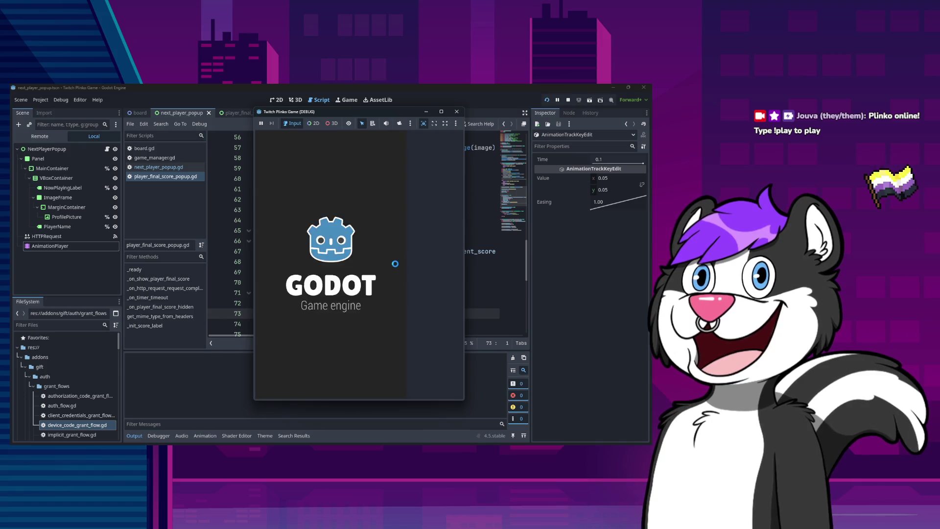
key("alt+F4")
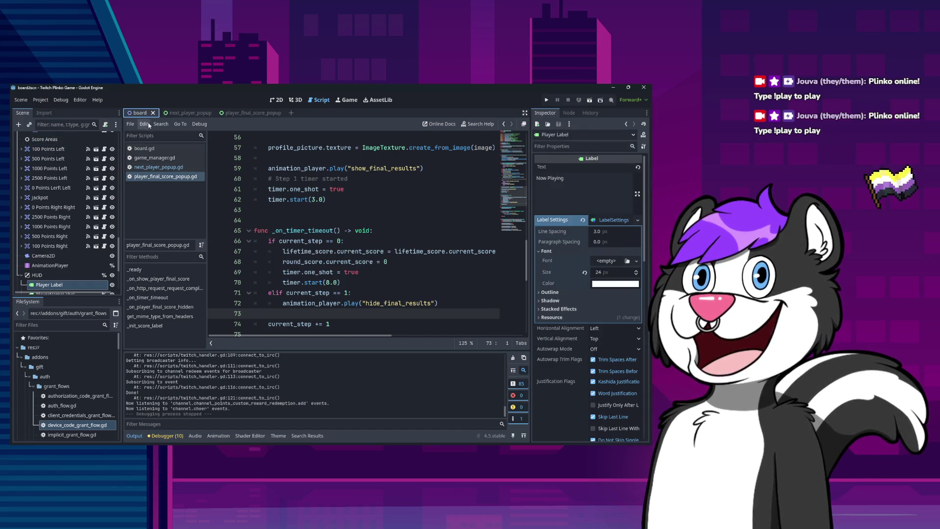
Step: View the NextPlayerPopup's RESET animation and its visible keyframe
left_click(68, 140)
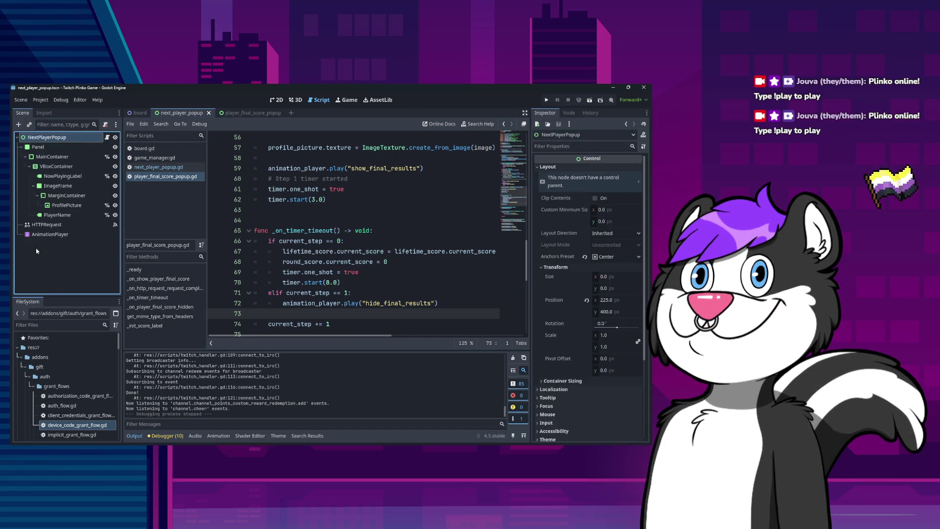
left_click(50, 234)
left_click(258, 357)
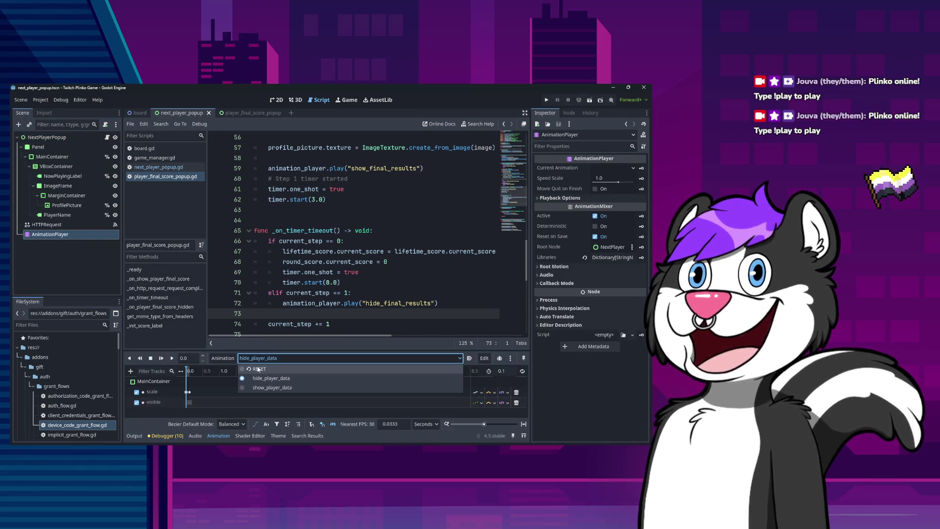
left_click(258, 369)
left_click(186, 402)
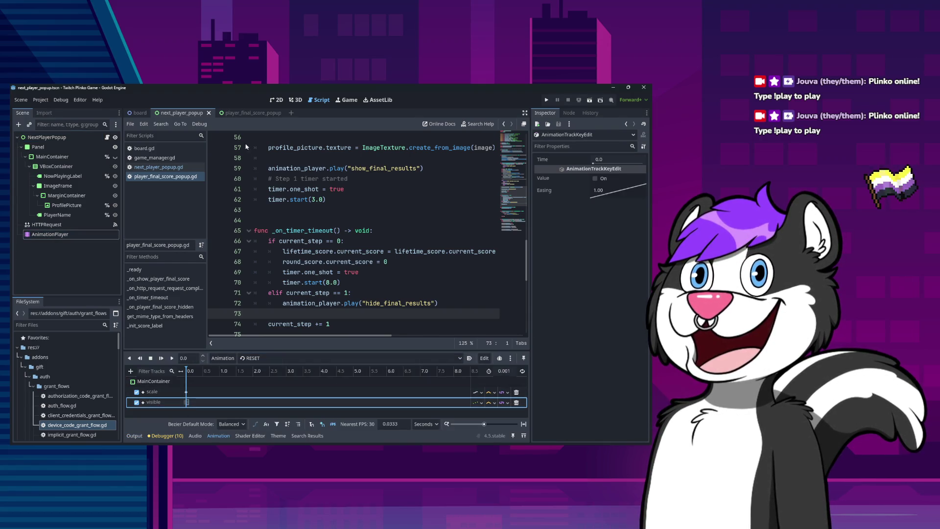
Step: View the RESET animation in the player_final_score_popup scene
left_click(246, 113)
left_click(258, 358)
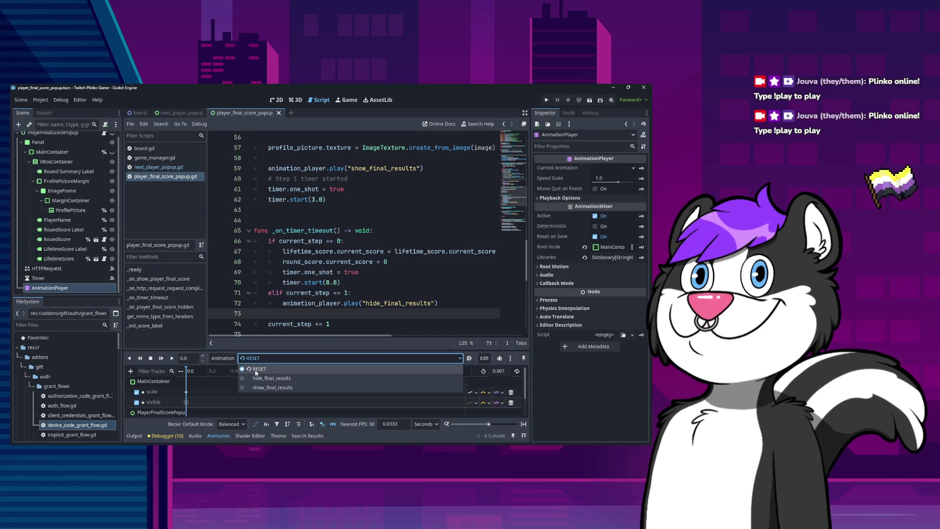
left_click(258, 368)
scroll(181, 410, "down", 1)
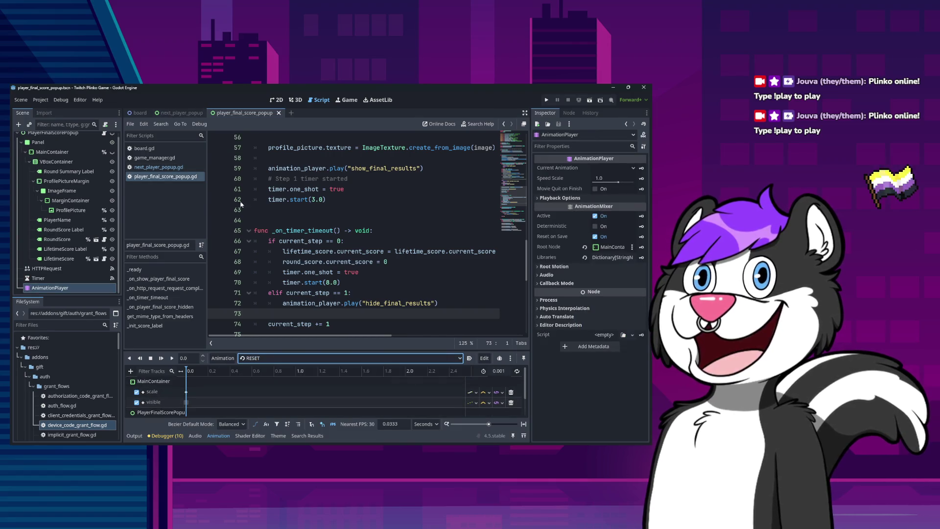
Step: Hide the NextPlayerPopup node in the board scene
left_click(179, 114)
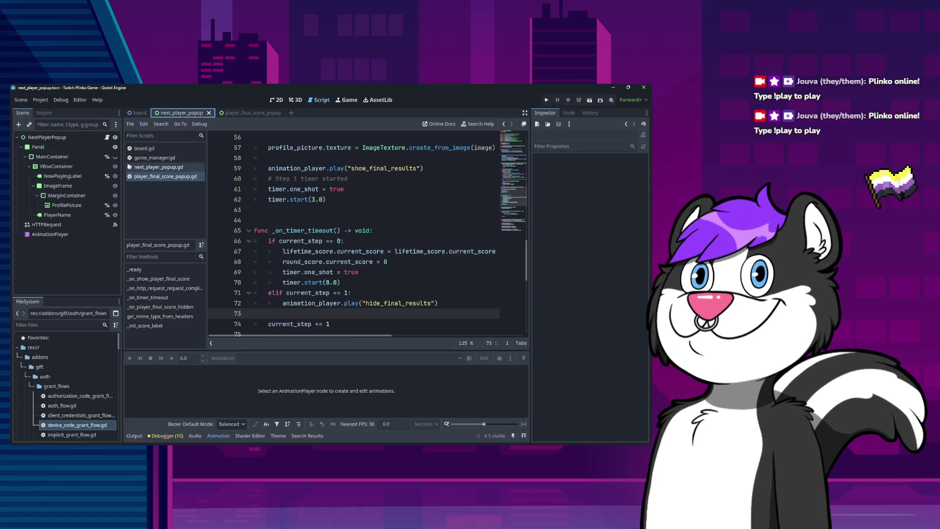
left_click(140, 113)
scroll(112, 210, "down", 5)
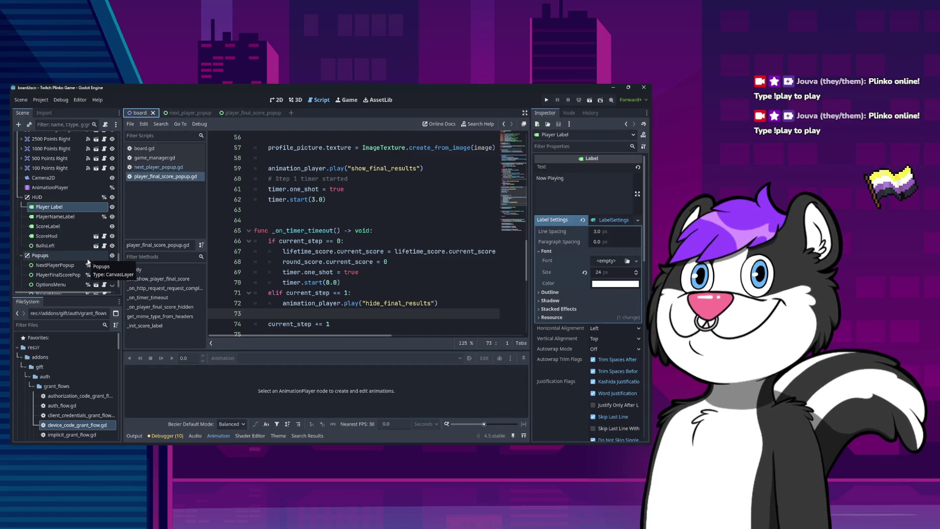
scroll(111, 279, "down", 1)
left_click(112, 255)
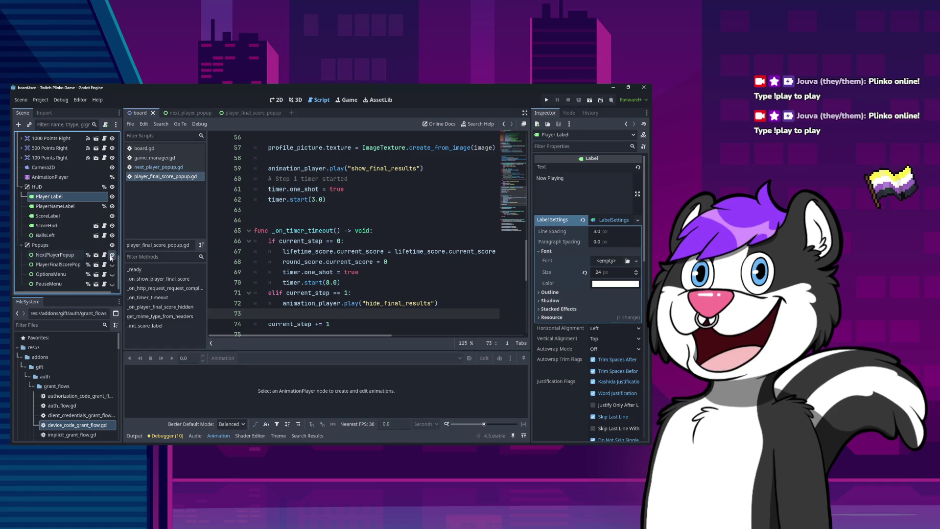
Step: Run the game with F5, play a round to 2600 points, then return to the editor
left_click(269, 234)
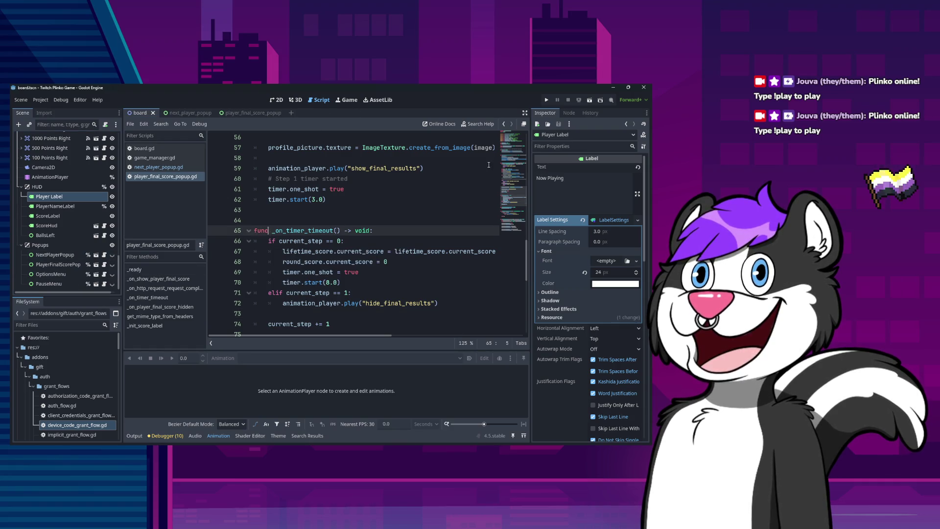
key("F5")
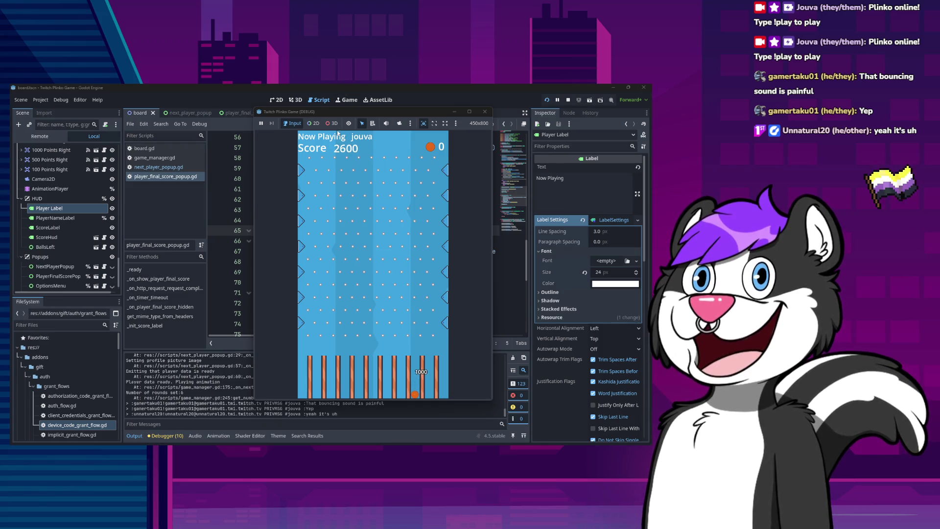
left_click(231, 243)
Step: Mute the SFX bus in the audio mixer and save the board scene
left_click(195, 435)
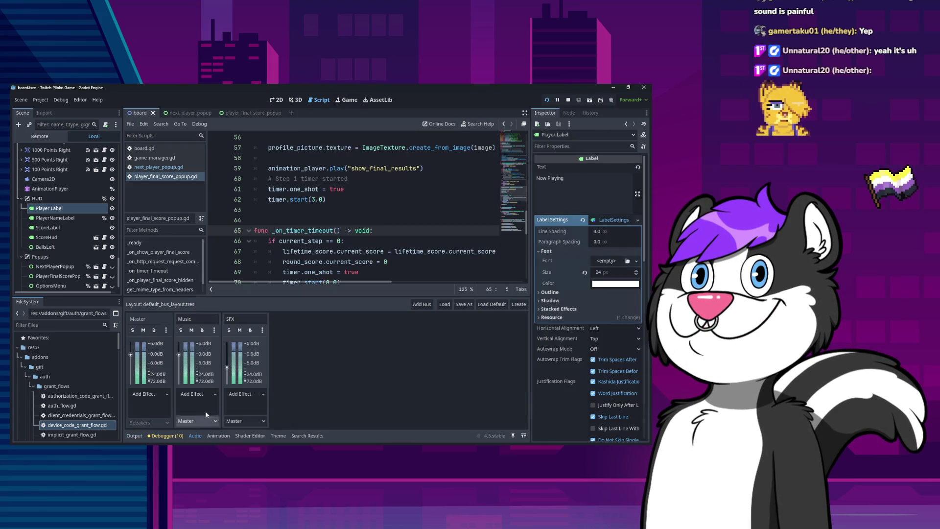
left_click(239, 332)
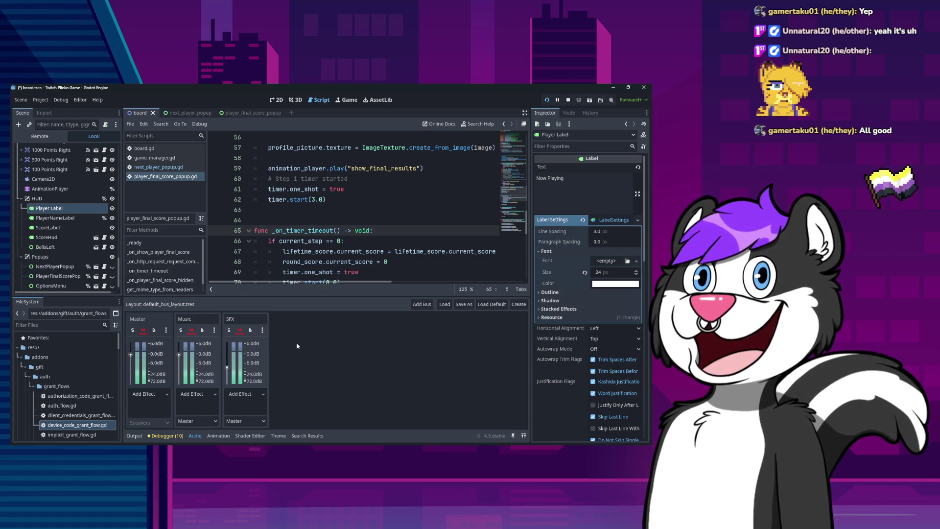
key("ctrl+s")
Step: Save the bus layout over res://default_bus_layout.tres
left_click(464, 303)
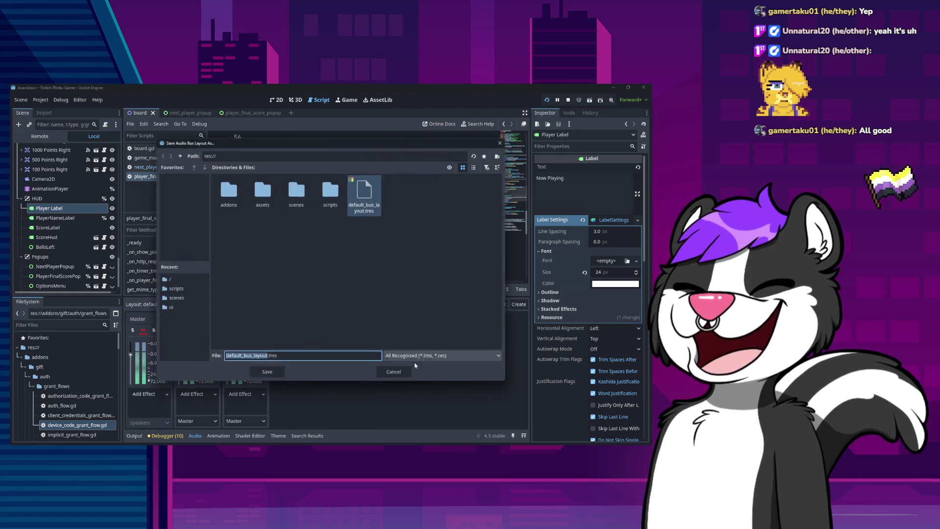
left_click(370, 198)
left_click(266, 373)
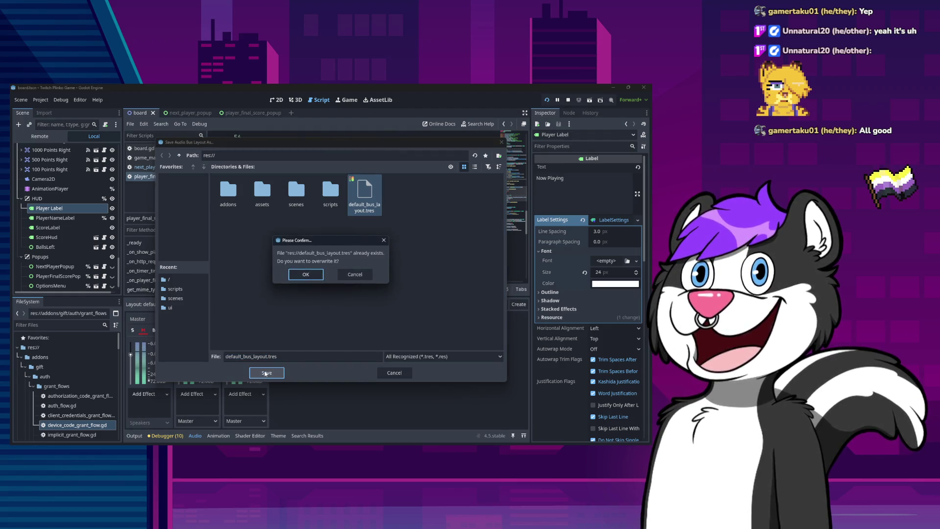
left_click(305, 274)
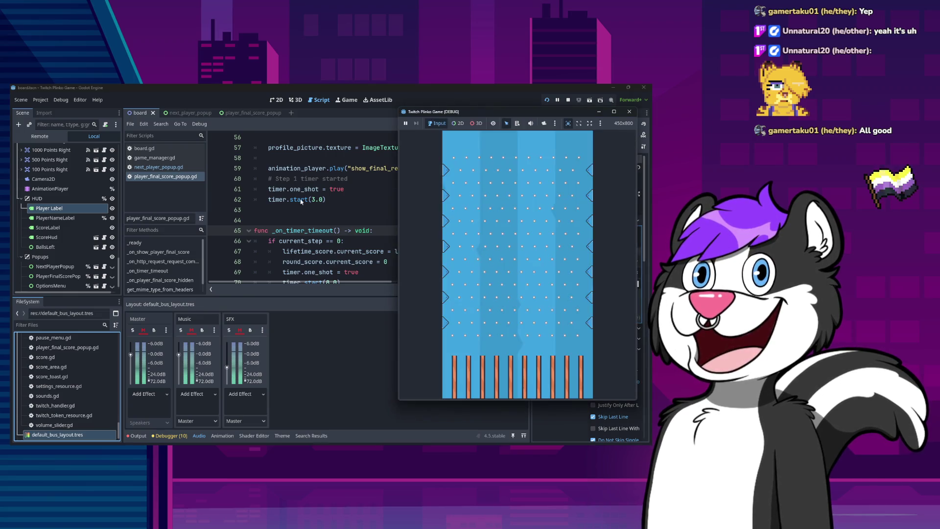
Step: Close the running game and lower the SFX bus volume to about -16.4 dB
left_click_drag(490, 115, 289, 124)
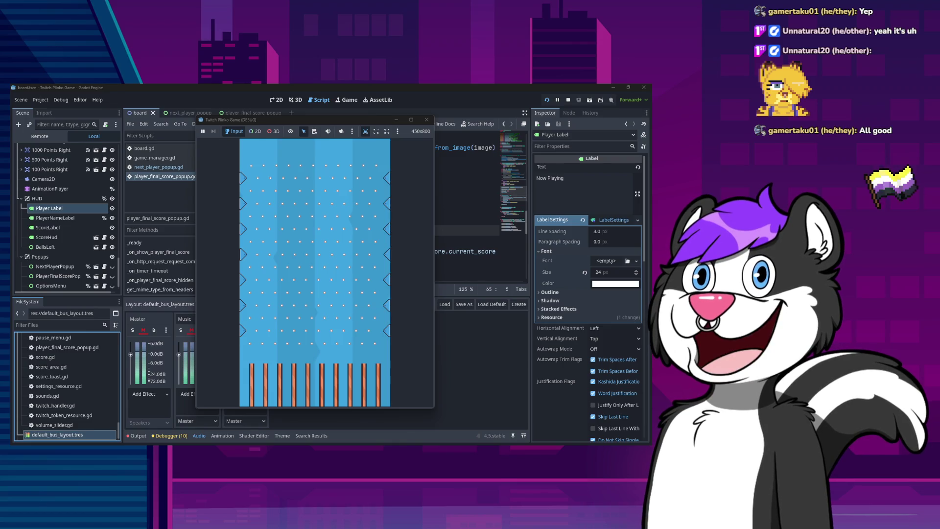
key("F8")
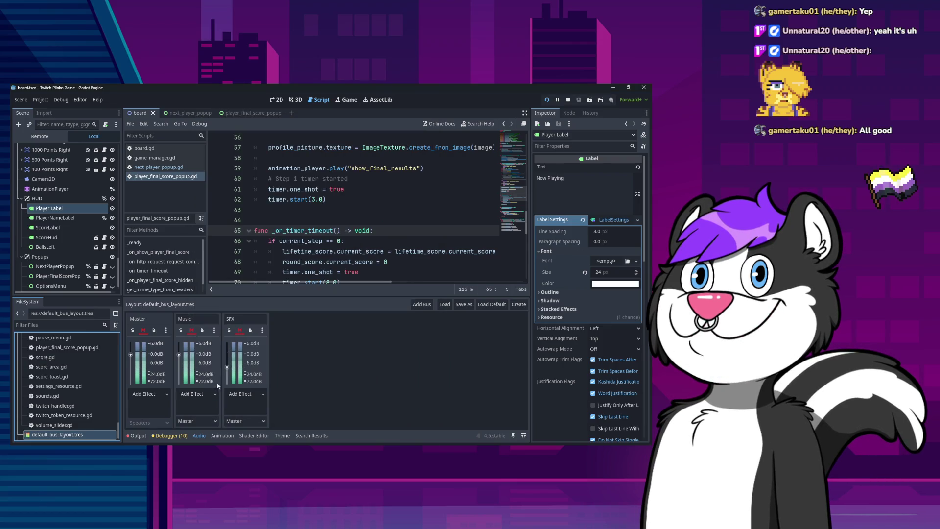
left_click_drag(226, 367, 229, 379)
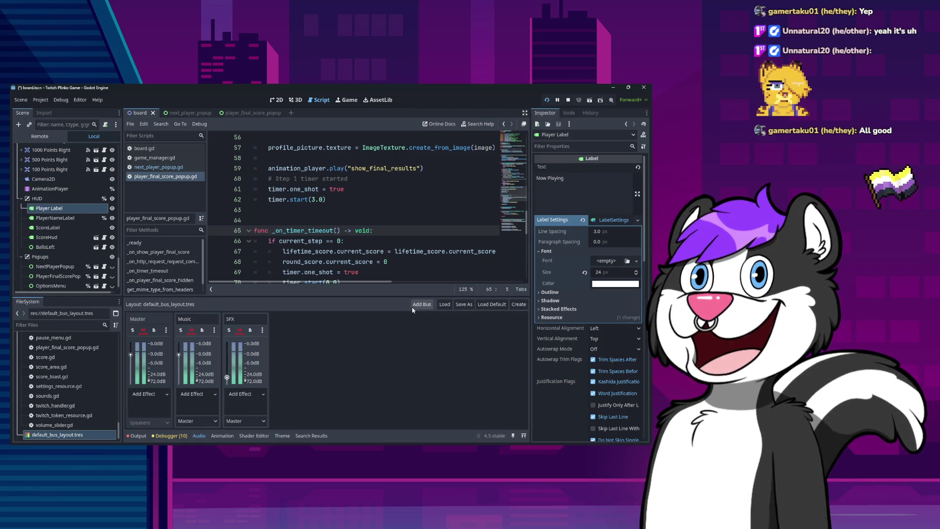
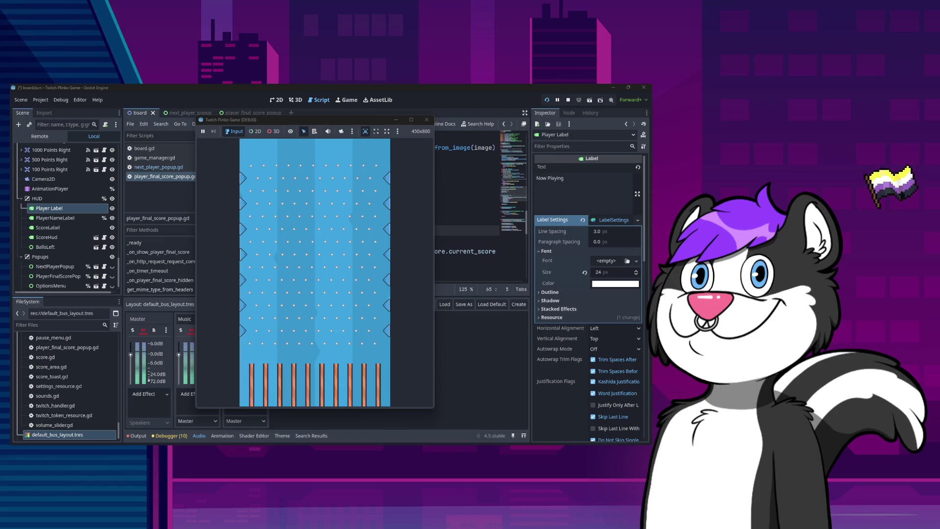
Step: Stop the running Plinko game and select the Board root node in the Scene dock
key("F8")
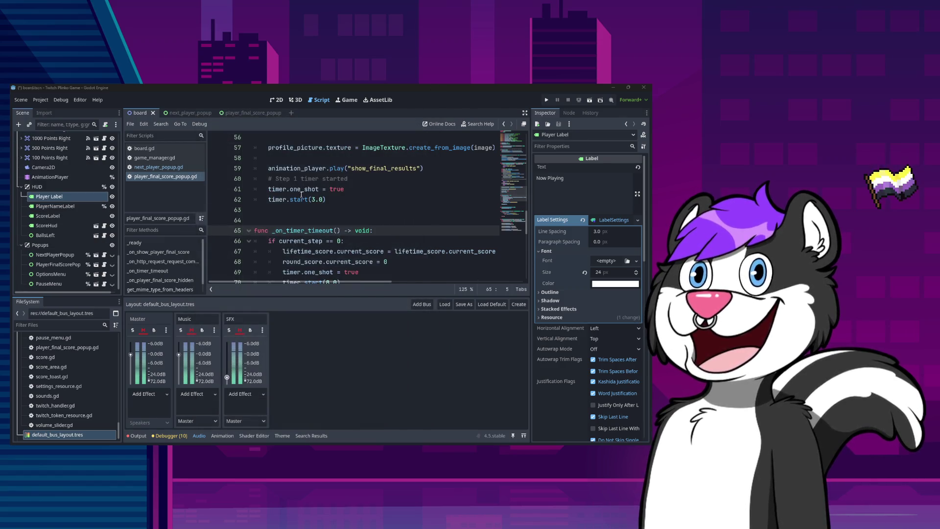
scroll(73, 226, "up", 5)
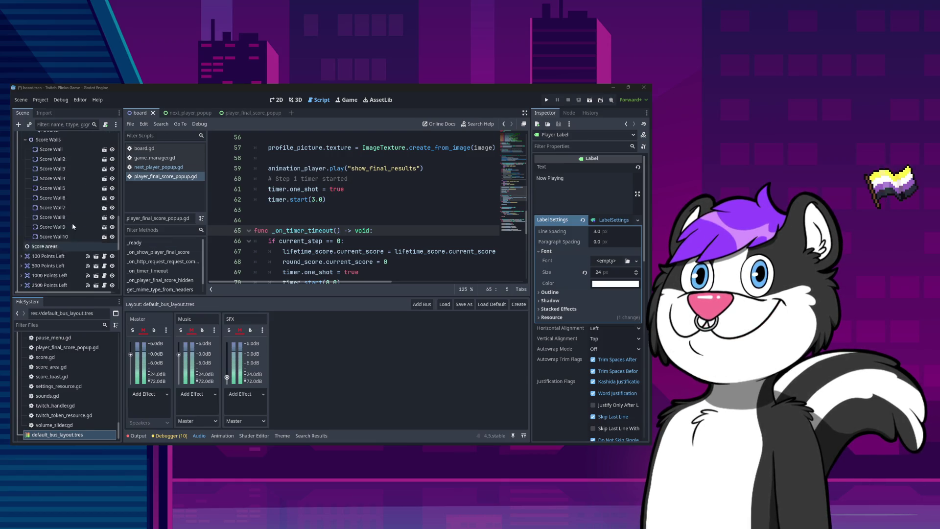
scroll(73, 226, "up", 10)
left_click(44, 137)
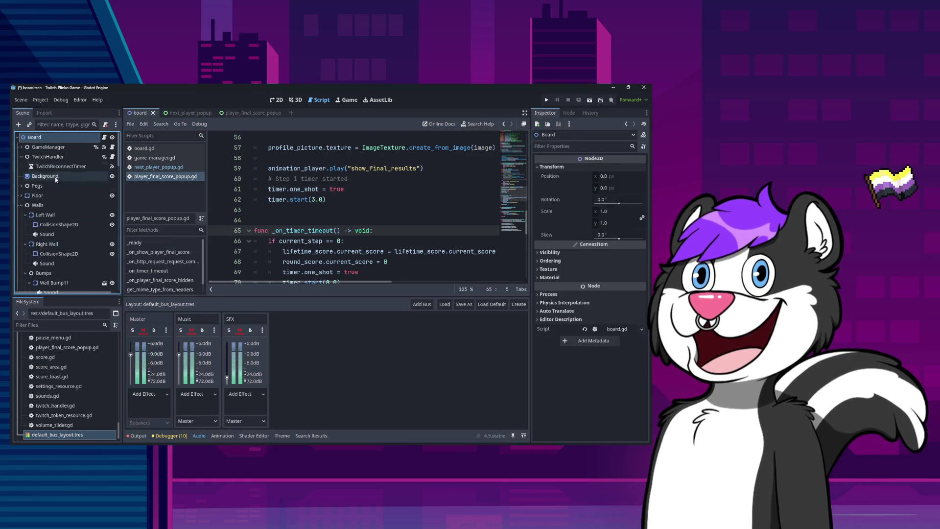
Step: Open twitch_handler.gd, the script attached to the TwitchHandler node
left_click(112, 157)
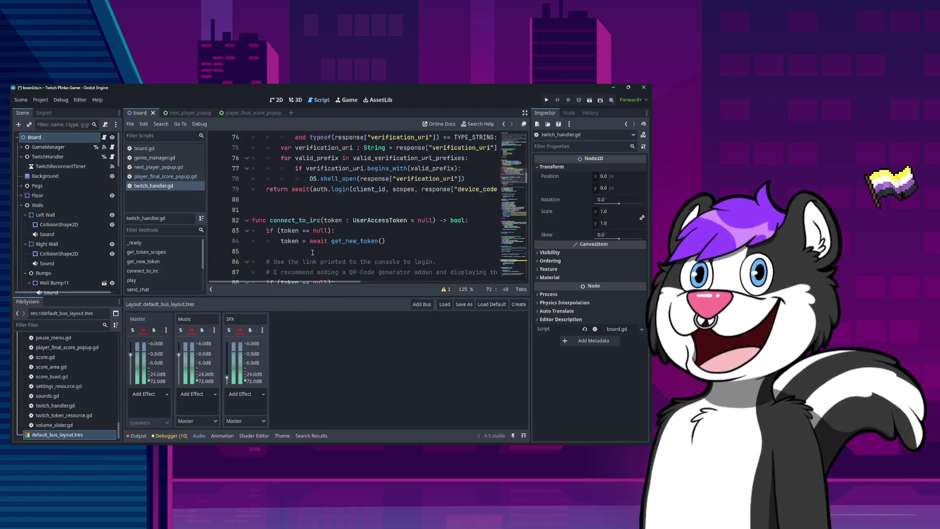
scroll(312, 252, "down", 20)
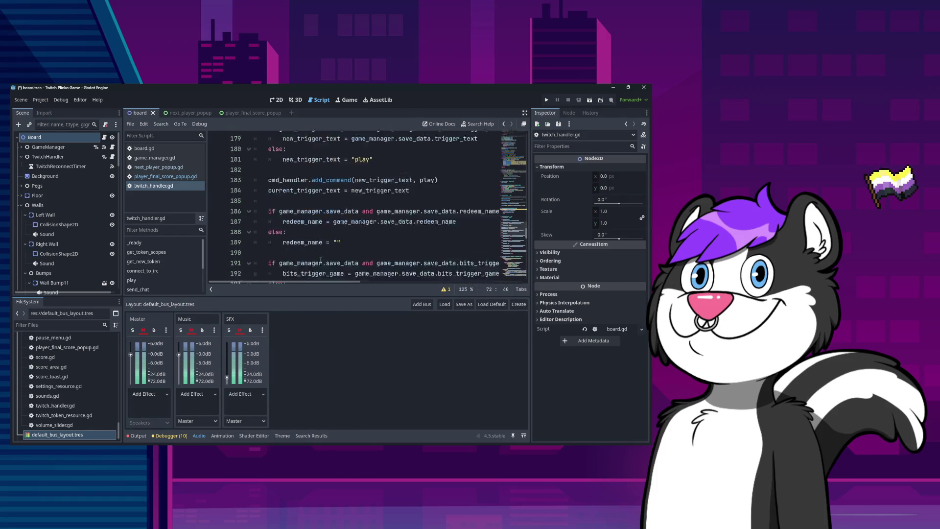
scroll(320, 260, "down", 7)
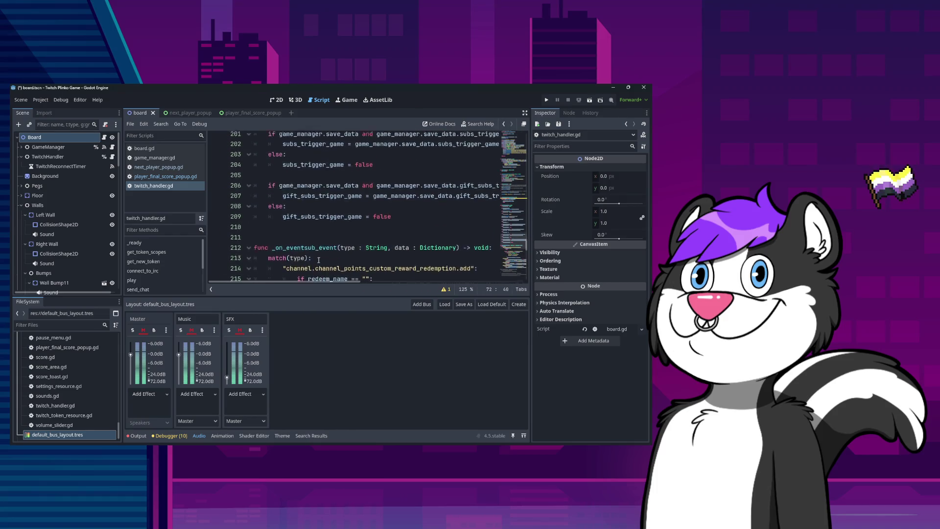
scroll(319, 260, "up", 20)
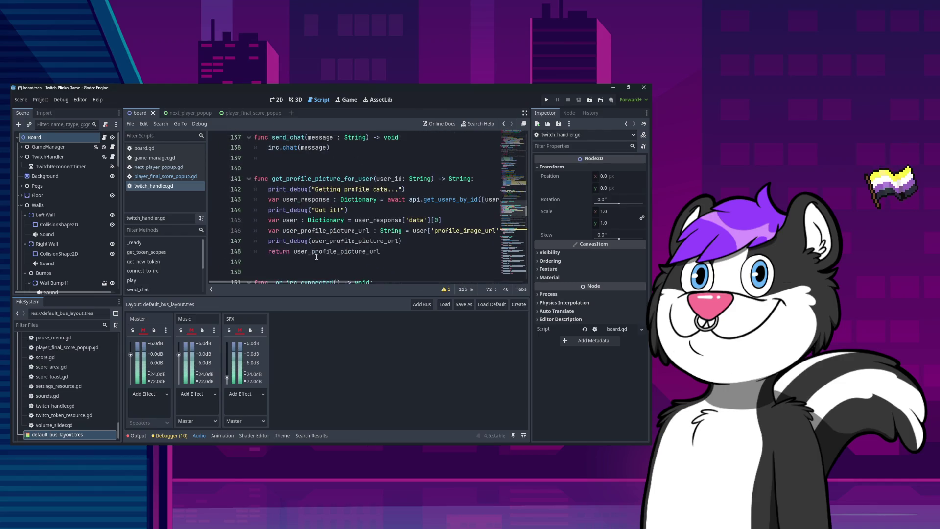
scroll(318, 252, "up", 18)
Step: Review the TwitchIDConnection and token-handling code in twitch_handler.gd
left_click(325, 239)
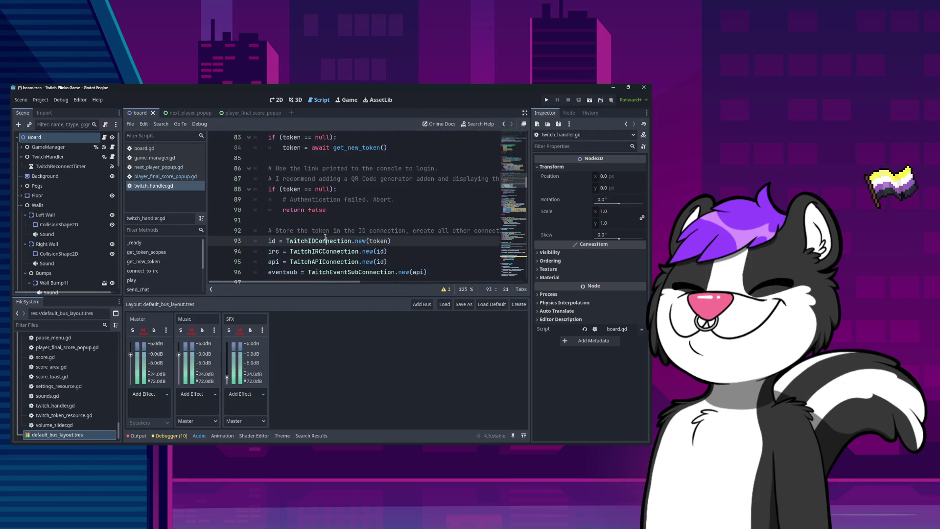
scroll(324, 243, "up", 20)
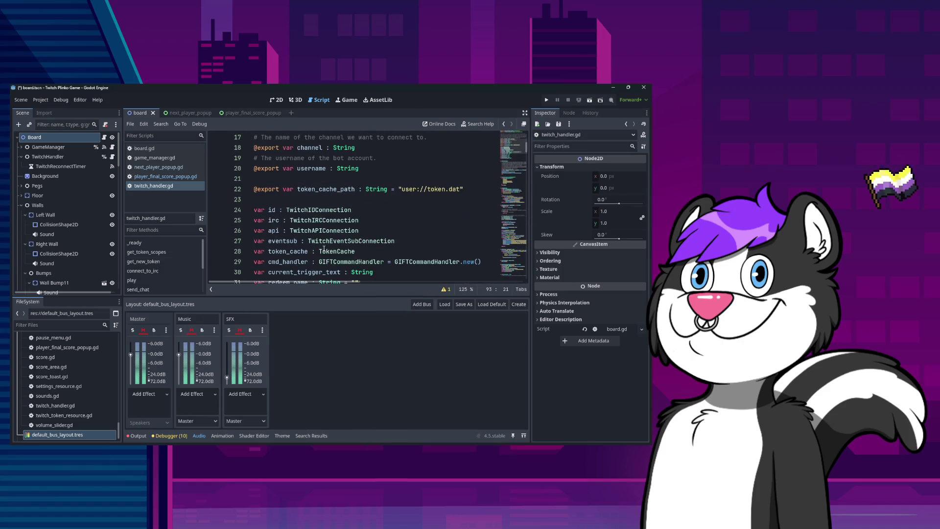
scroll(323, 249, "up", 6)
scroll(390, 204, "down", 3)
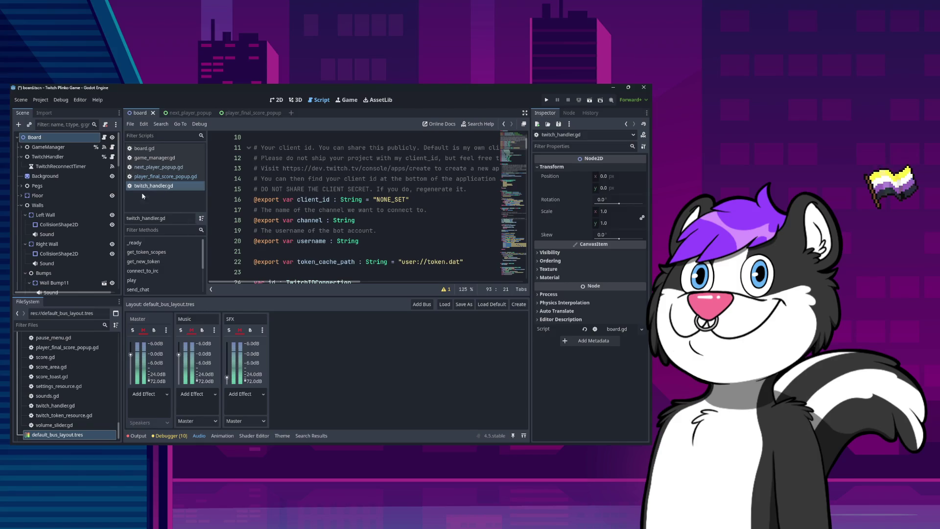
scroll(90, 269, "down", 10)
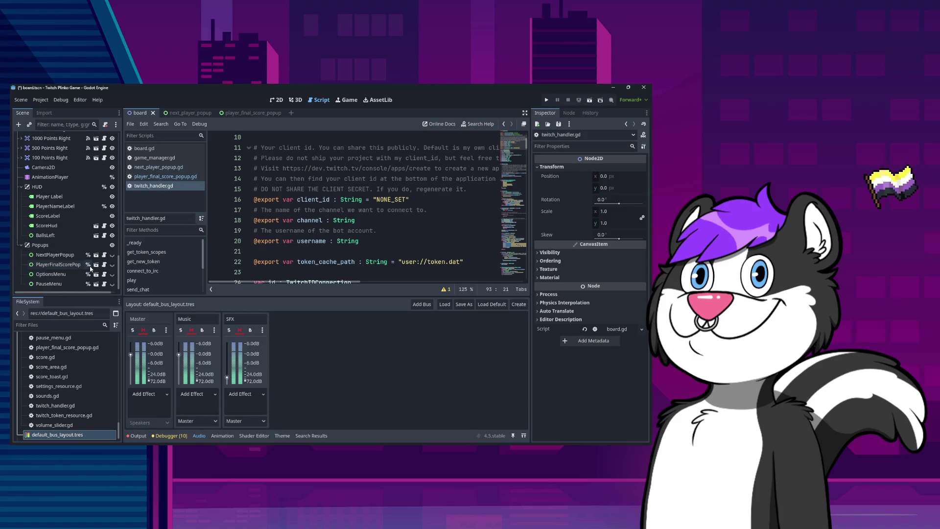
scroll(83, 259, "up", 2)
scroll(328, 216, "up", 1)
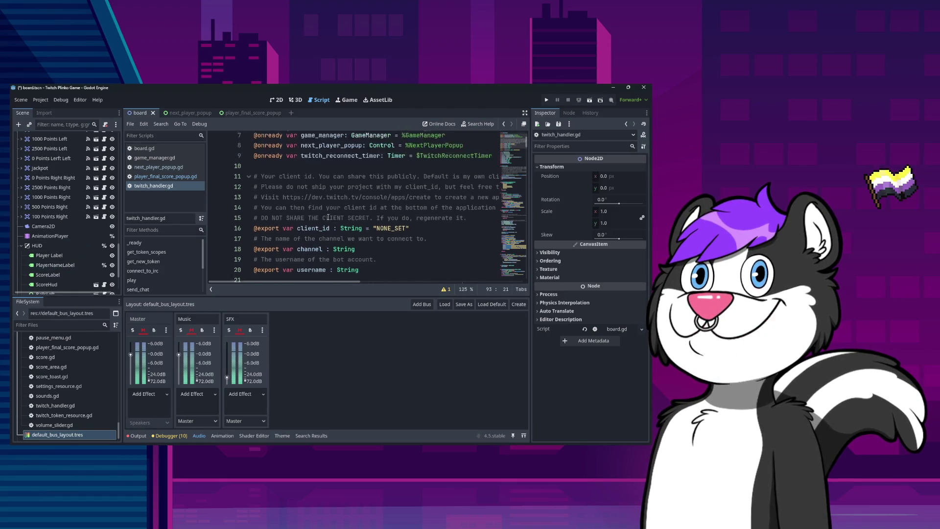
scroll(328, 217, "up", 2)
scroll(331, 217, "down", 8)
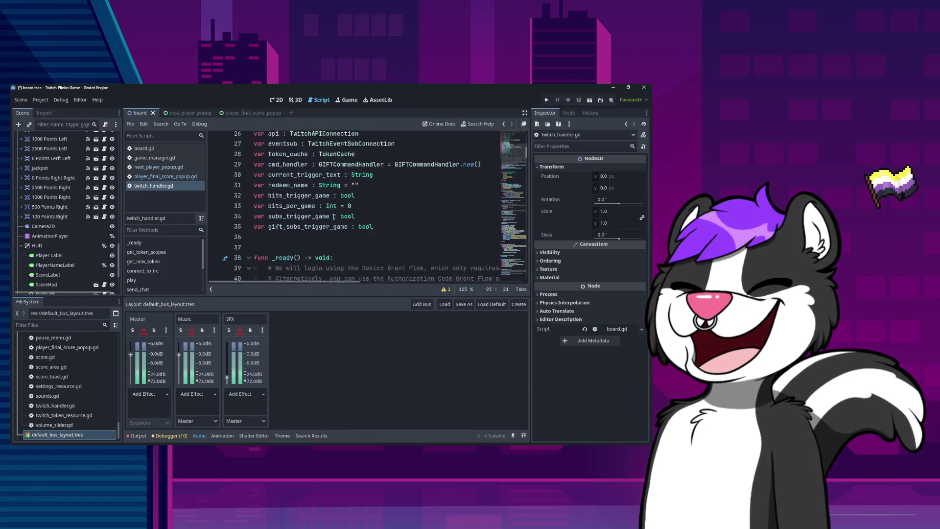
scroll(334, 217, "down", 4)
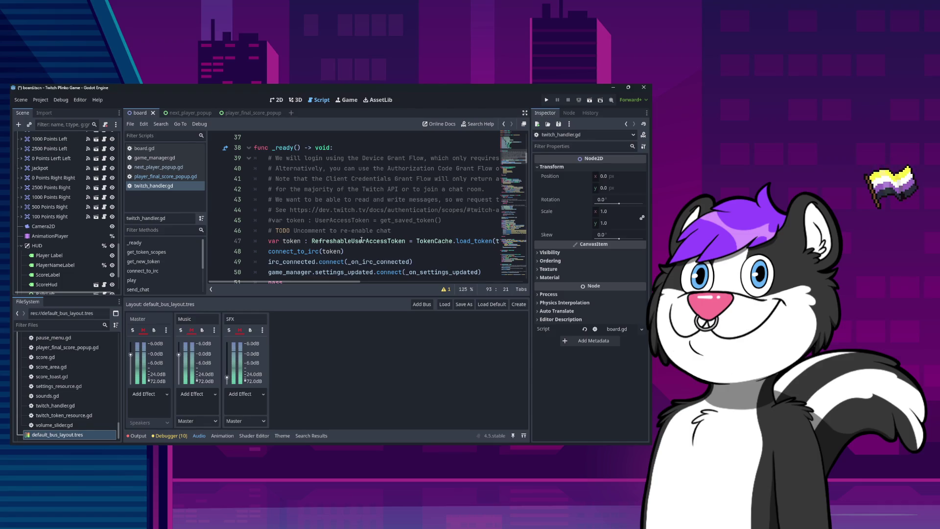
Step: Search the script for UserAccessToken, reaching the match on line 82
double_click(356, 221)
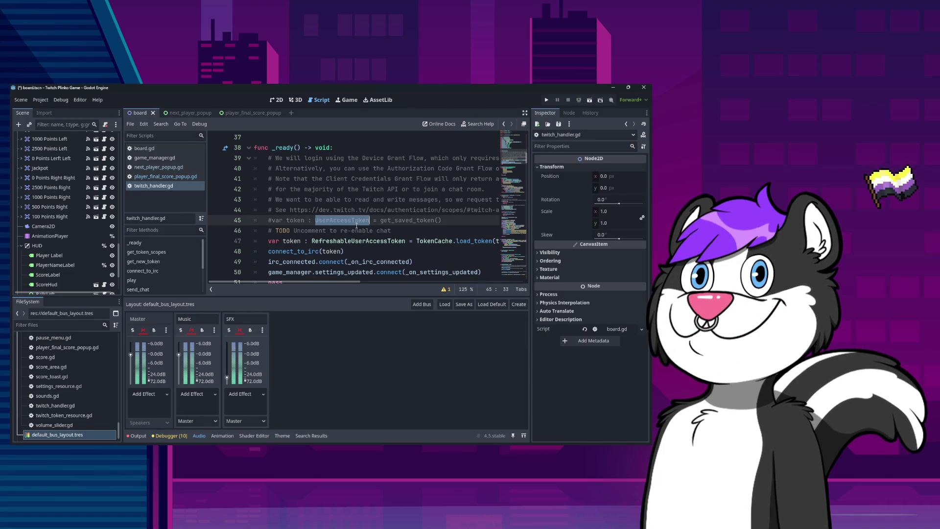
key("ctrl+f")
key("Return")
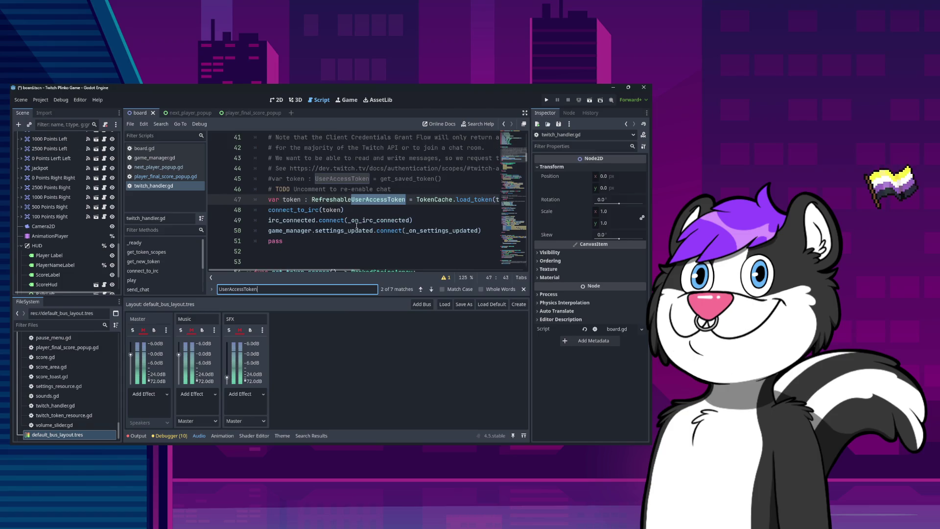
key("Return")
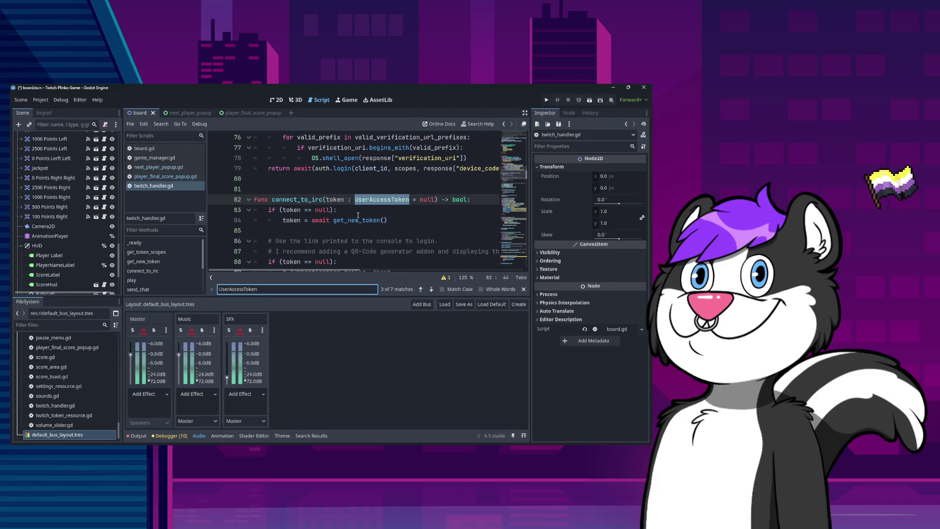
Step: Change connect_to_irc's token type to RefreshableUserAccessToken and save twitch_handler.gd
double_click(386, 199)
type("Ref")
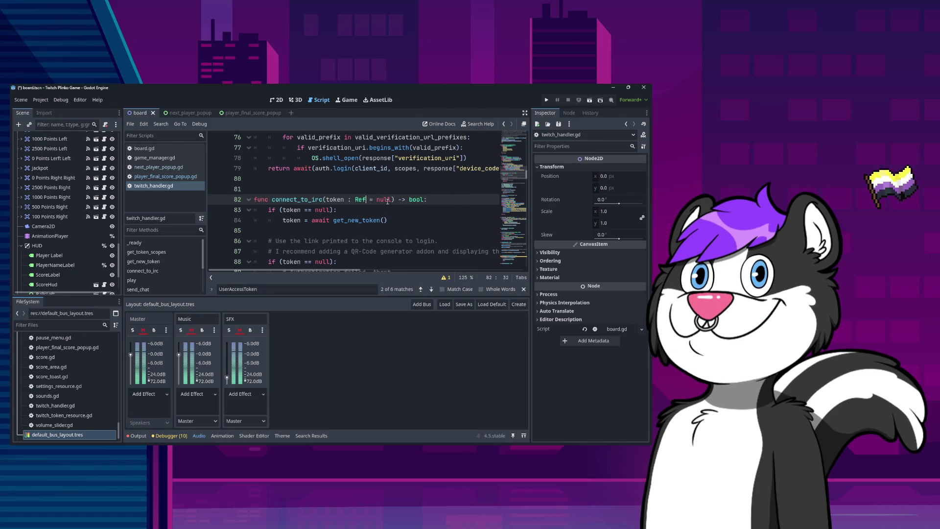
key("Return")
key("ctrl+s")
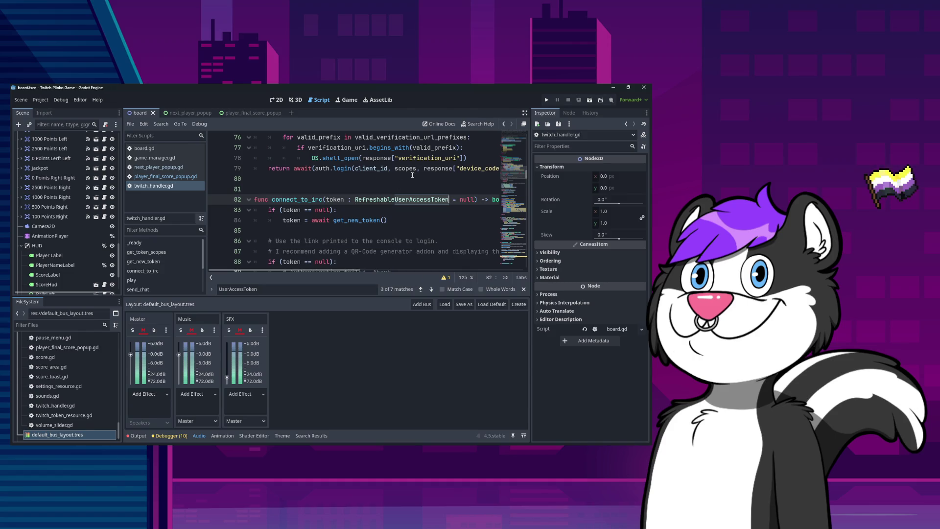
scroll(363, 234, "down", 3)
scroll(363, 234, "up", 2)
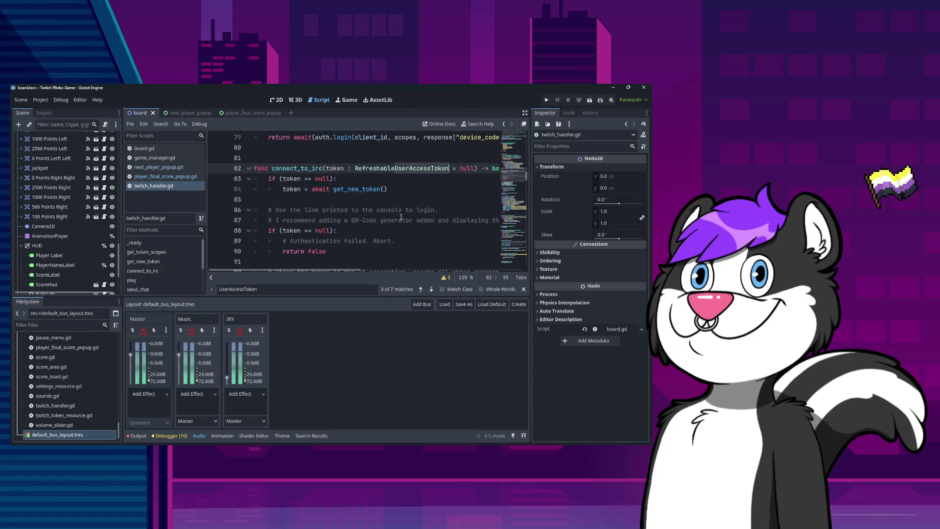
Step: Check the remaining UserAccessToken matches, back to line 45, then close the search
key("ctrl+f")
key("Return")
key("Return")
key("Return")
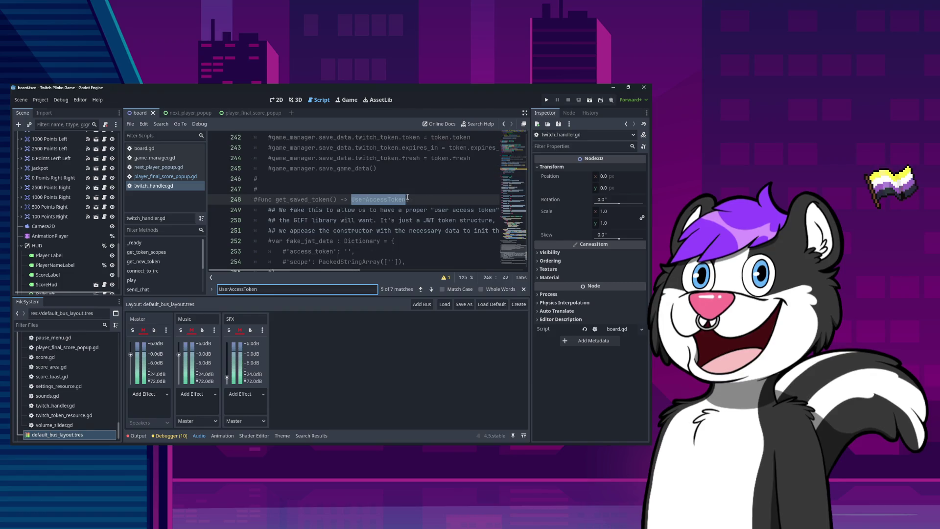
key("Return")
key("Escape")
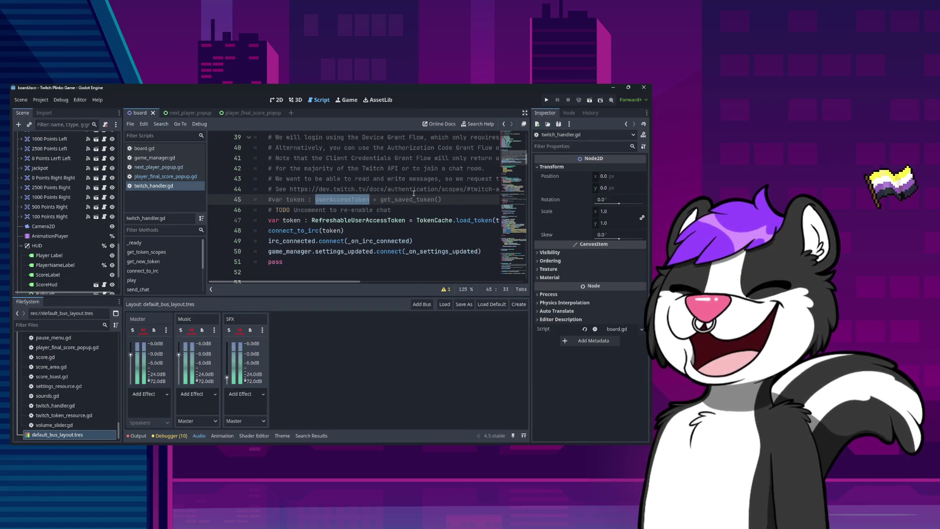
scroll(329, 279, "down", 1)
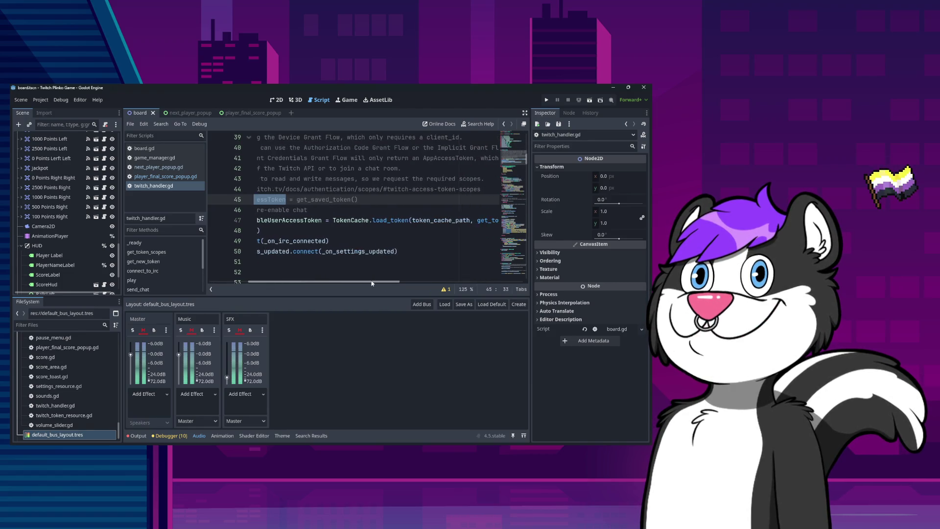
scroll(329, 279, "up", 1)
scroll(407, 269, "down", 6)
scroll(407, 269, "down", 20)
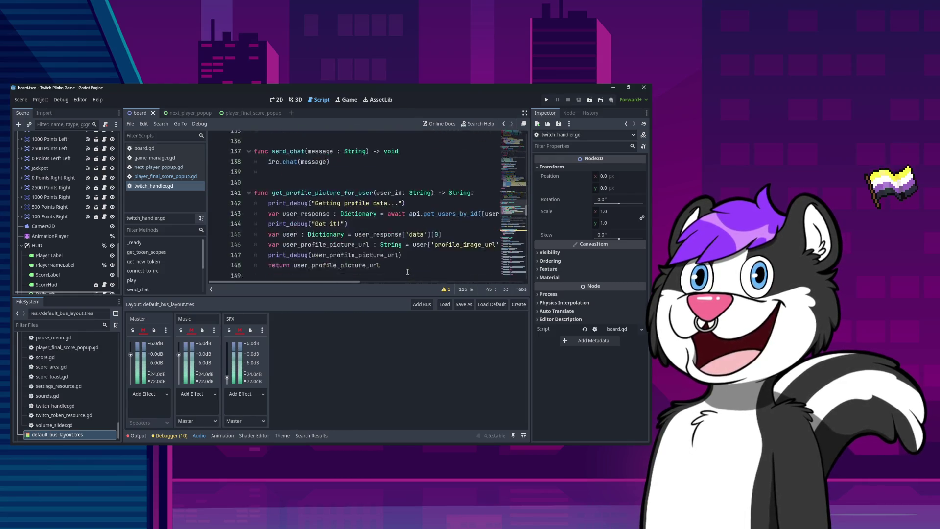
scroll(410, 273, "down", 14)
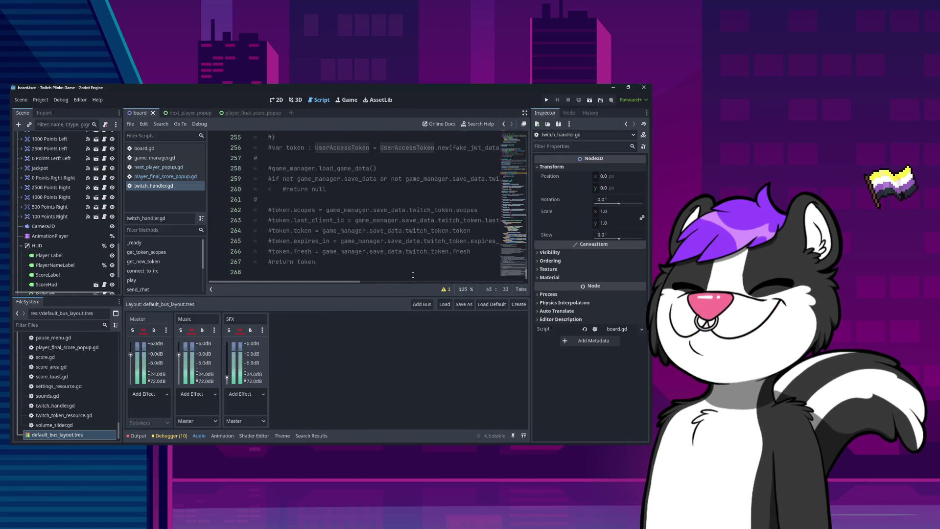
scroll(400, 258, "up", 20)
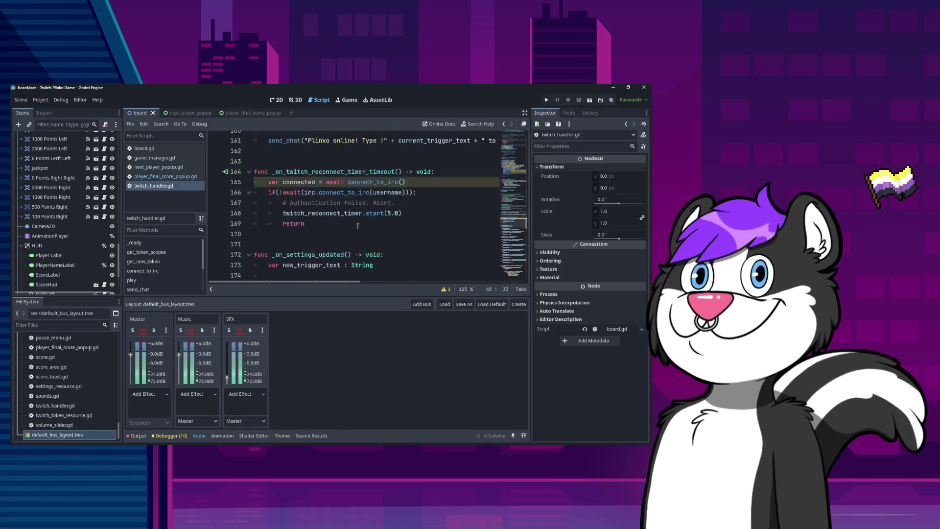
scroll(358, 228, "up", 20)
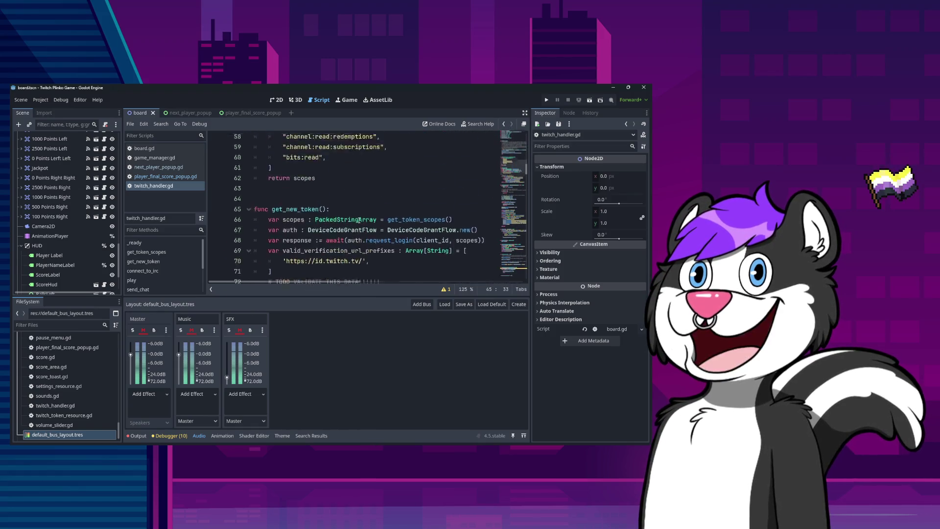
scroll(359, 219, "up", 9)
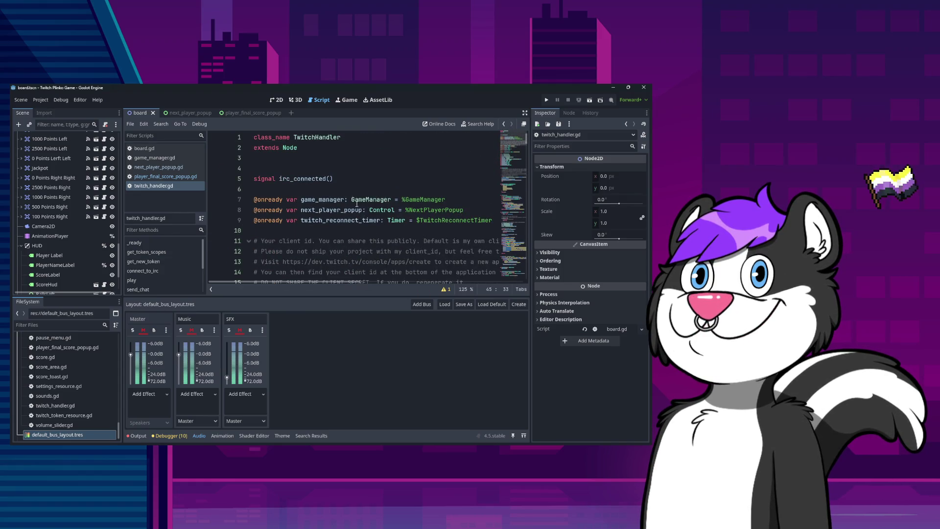
scroll(355, 252, "down", 5)
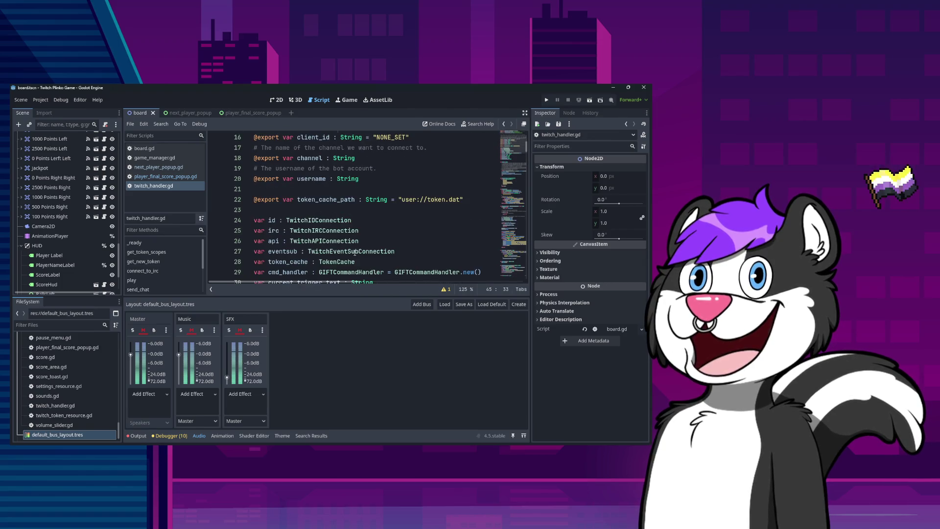
scroll(362, 245, "down", 4)
scroll(371, 237, "up", 4)
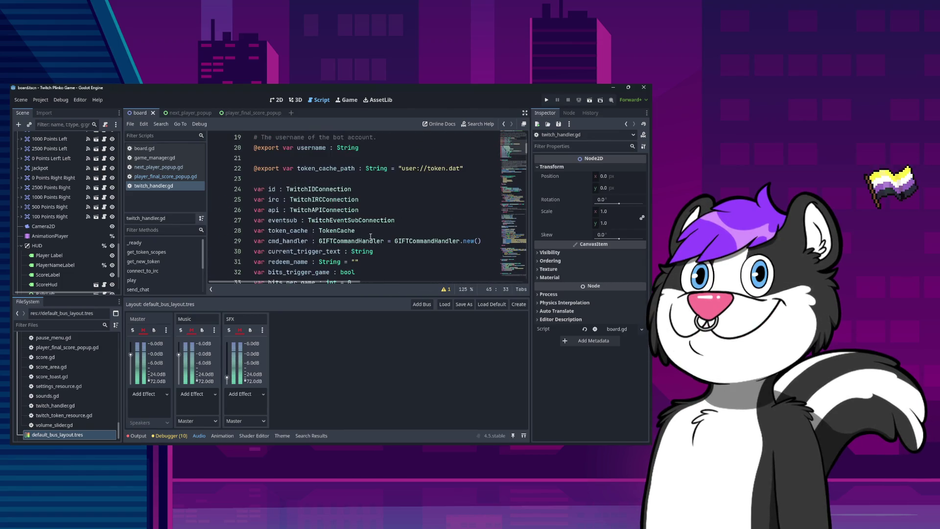
left_click(464, 166)
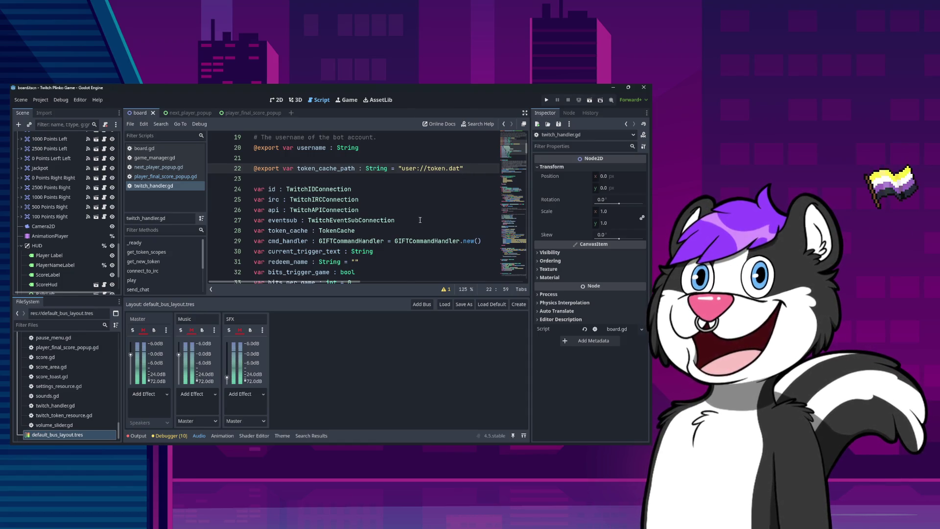
scroll(419, 220, "down", 7)
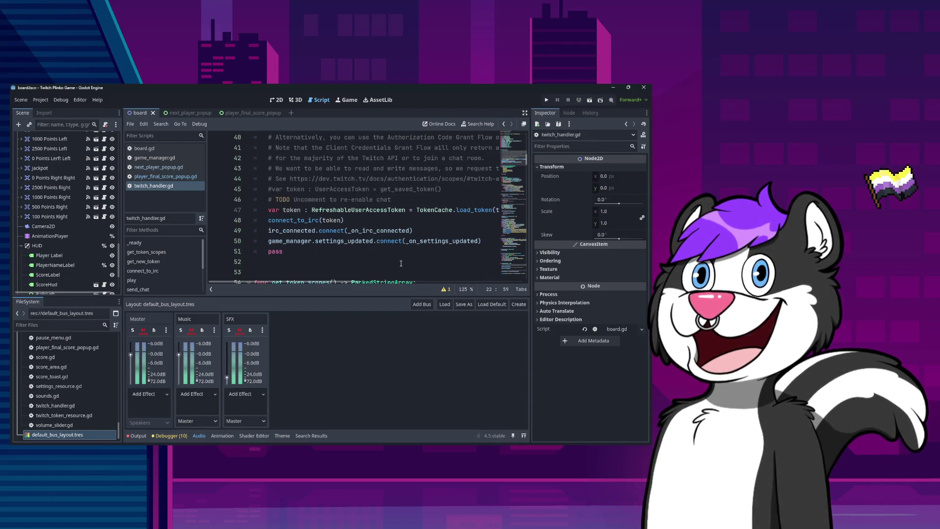
scroll(424, 270, "down", 3)
scroll(378, 255, "up", 3)
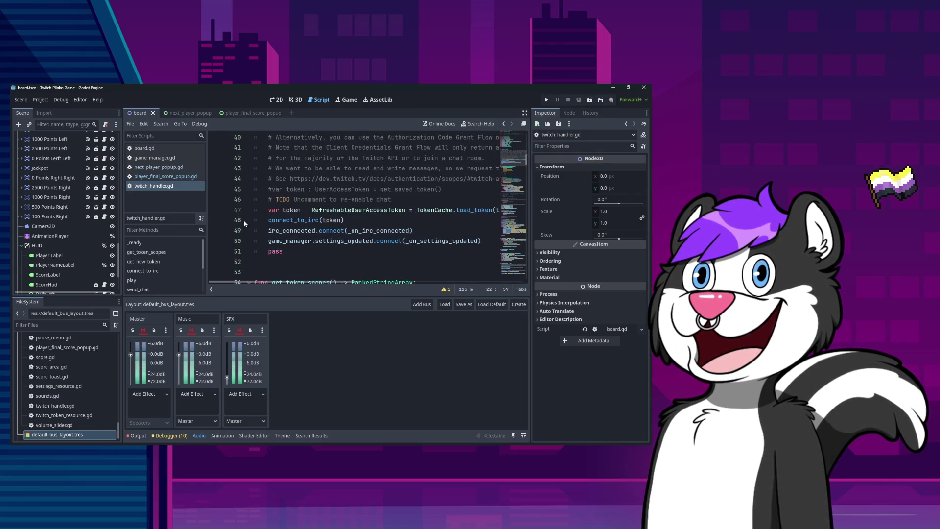
left_click(415, 223)
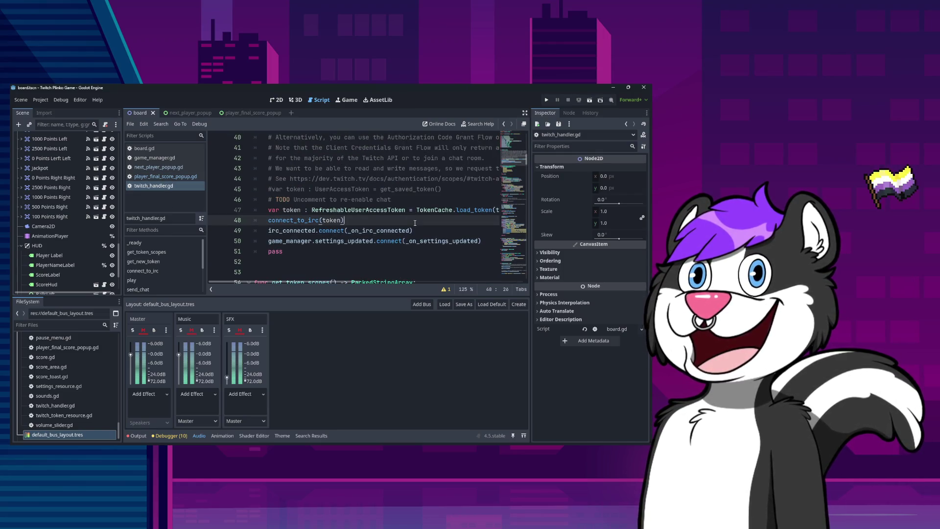
left_click(434, 230)
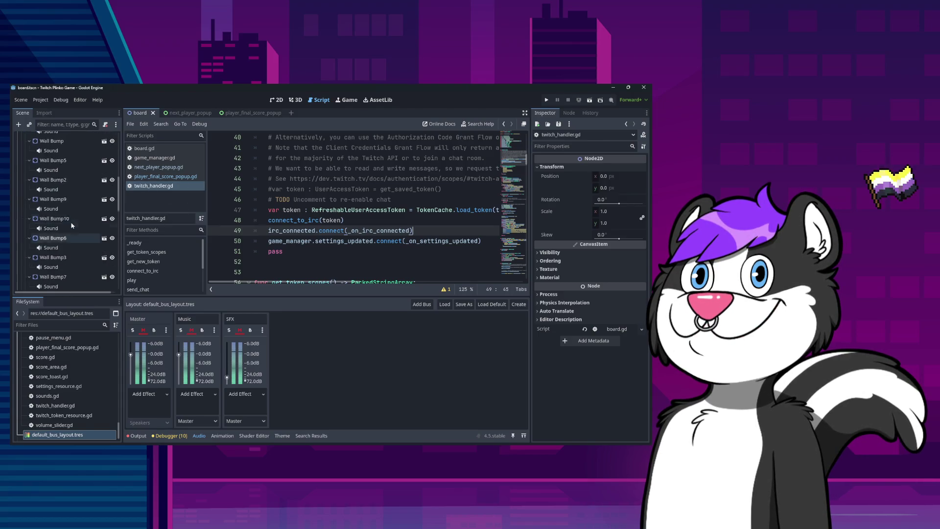
scroll(73, 223, "up", 5)
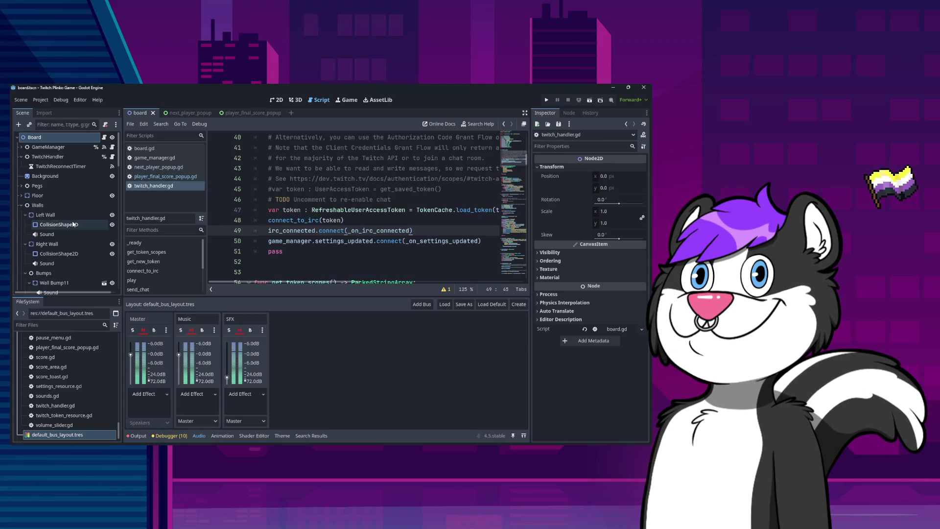
left_click(113, 157)
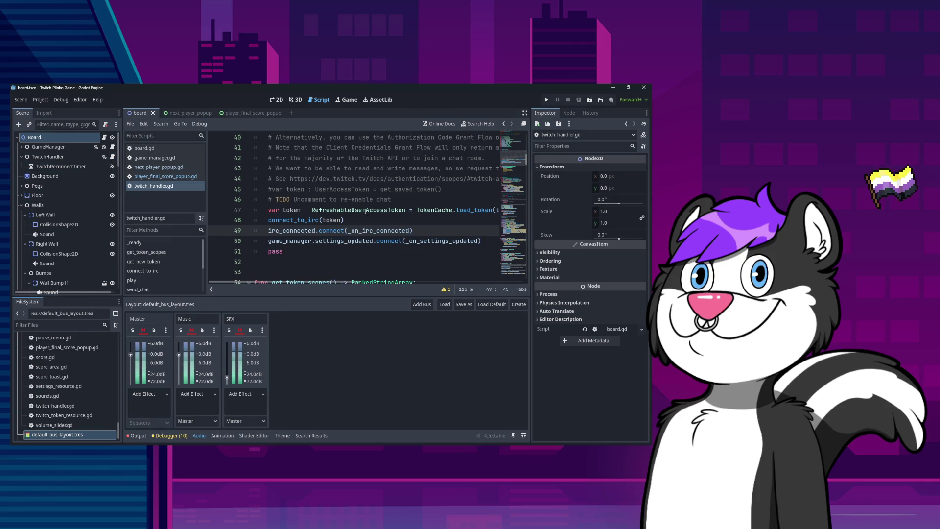
scroll(335, 222, "down", 7)
scroll(334, 221, "up", 5)
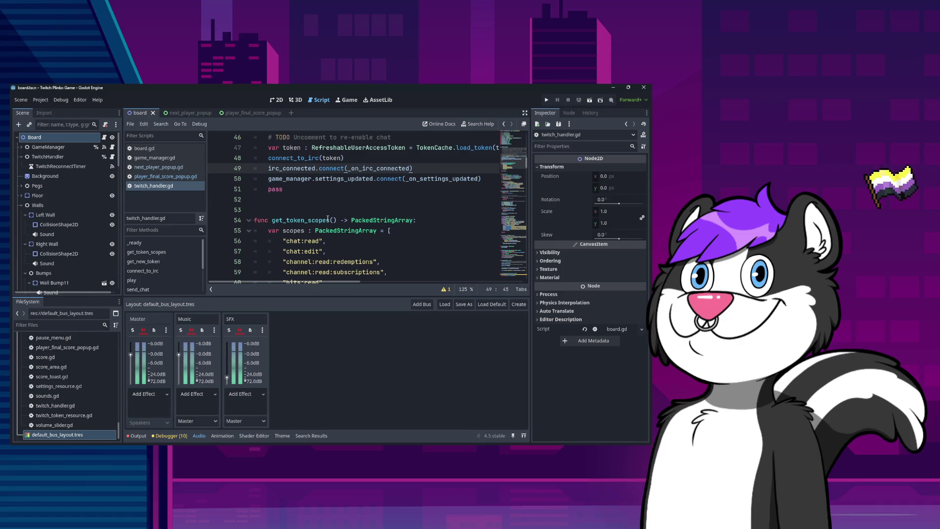
scroll(327, 218, "down", 6)
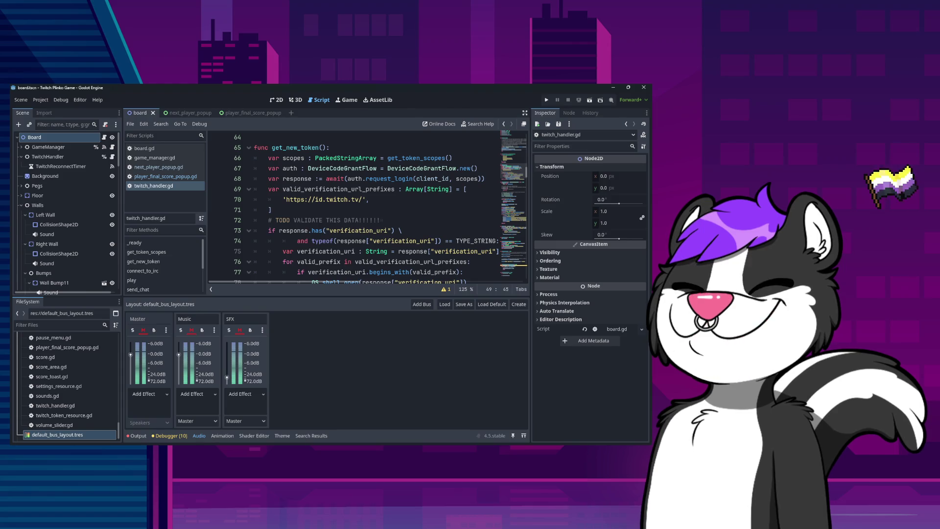
scroll(449, 249, "down", 6)
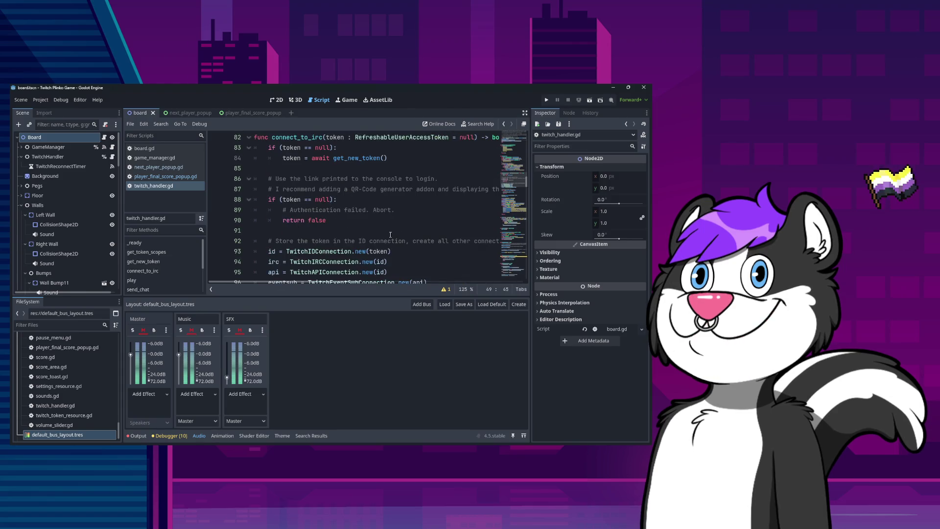
scroll(385, 237, "down", 9)
scroll(367, 219, "down", 4)
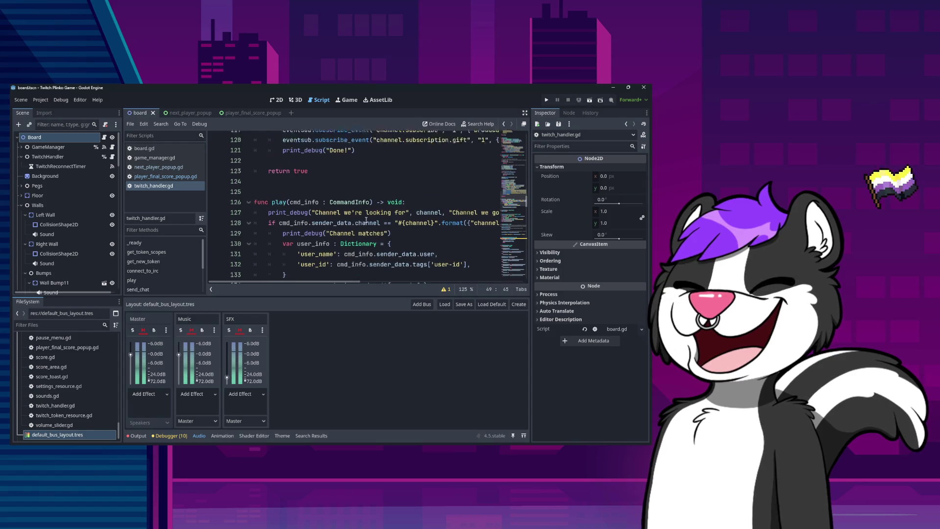
scroll(420, 250, "up", 3)
scroll(420, 250, "down", 4)
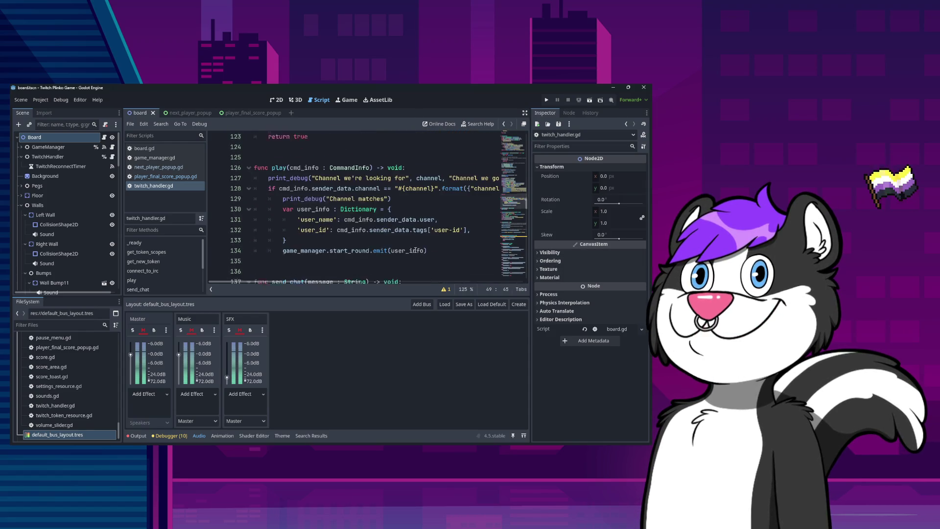
scroll(401, 215, "up", 3)
scroll(382, 185, "down", 5)
scroll(383, 184, "up", 1)
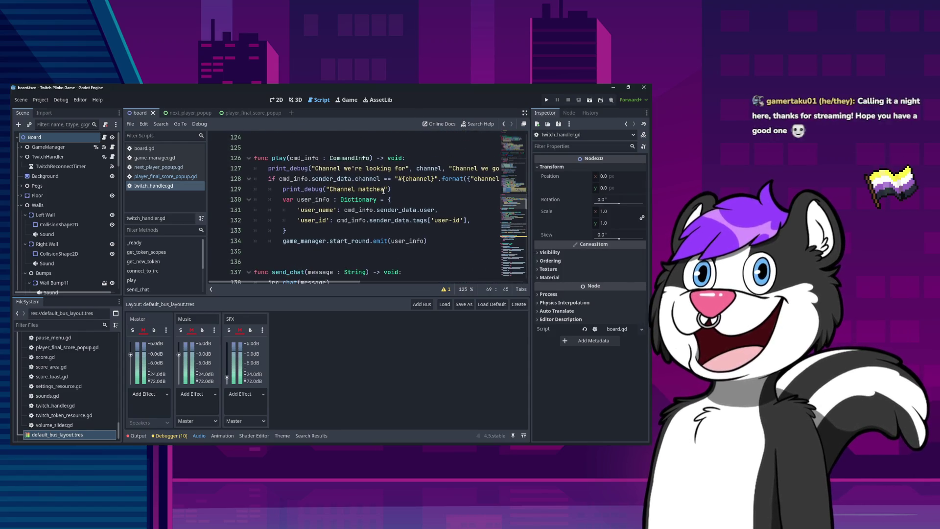
left_click(383, 178)
scroll(379, 217, "up", 4)
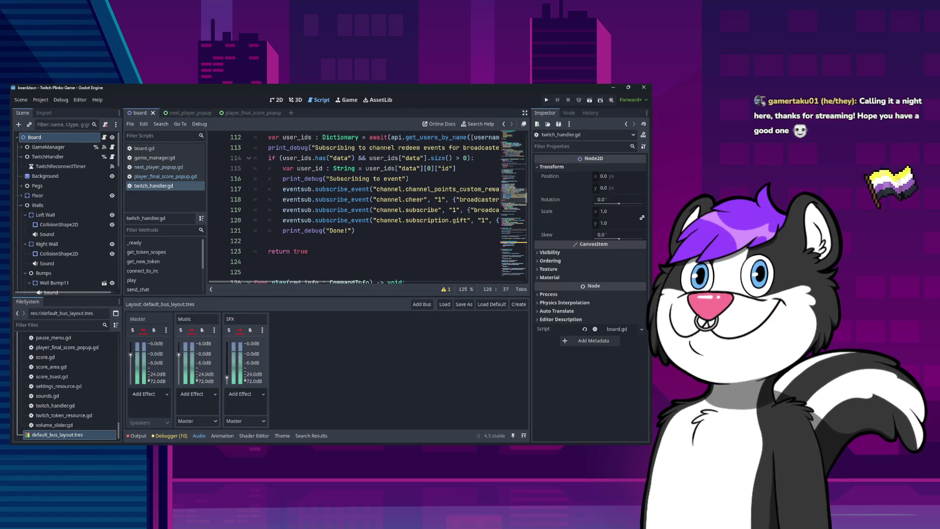
scroll(402, 237, "up", 5)
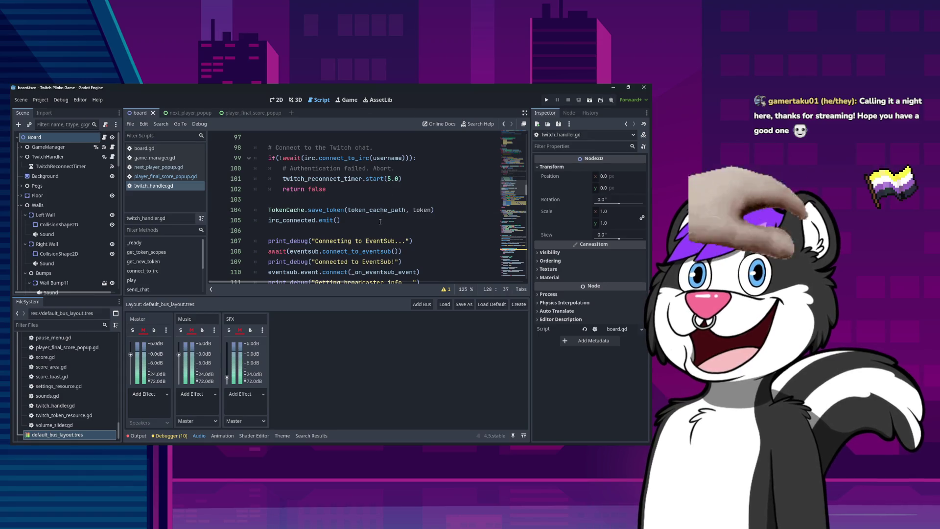
scroll(380, 220, "up", 4)
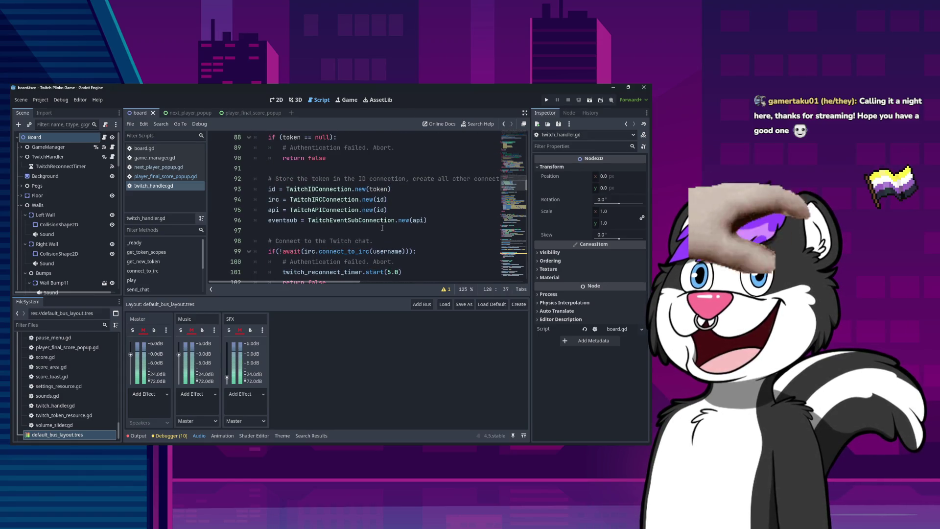
scroll(381, 228, "up", 3)
scroll(381, 228, "up", 4)
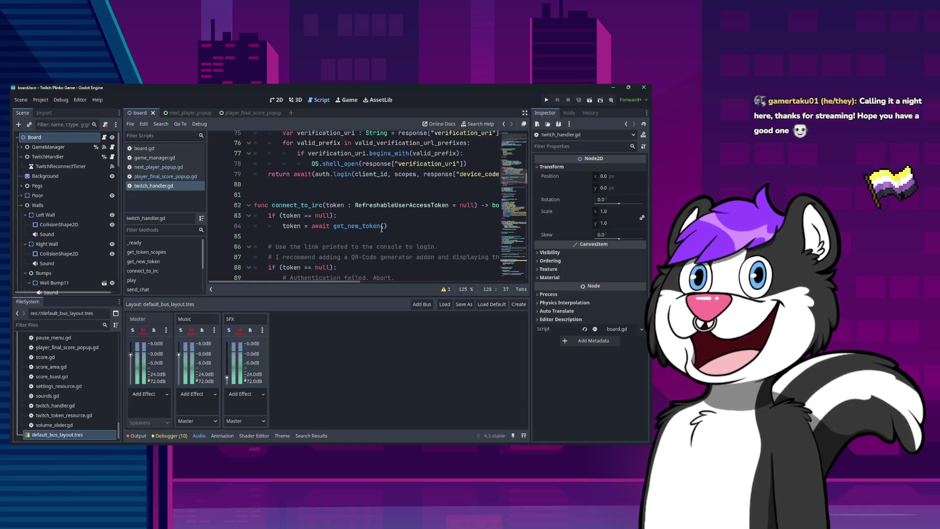
scroll(381, 230, "down", 3)
scroll(380, 228, "up", 2)
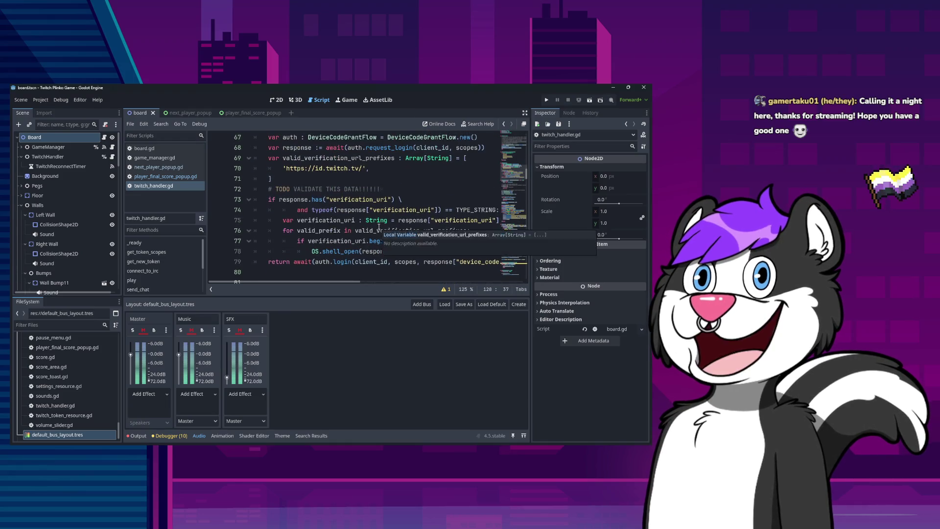
scroll(360, 220, "up", 1)
left_click(403, 224)
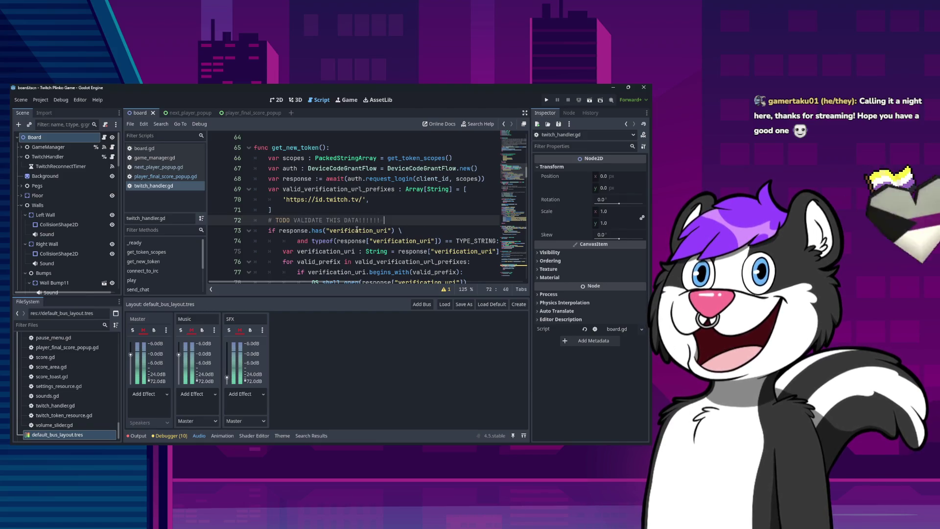
scroll(377, 246, "up", 10)
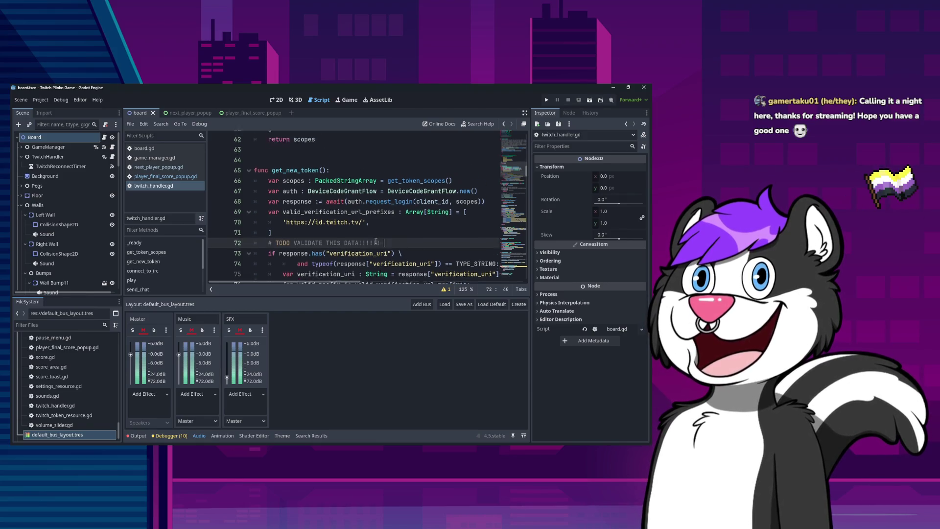
scroll(370, 244, "up", 6)
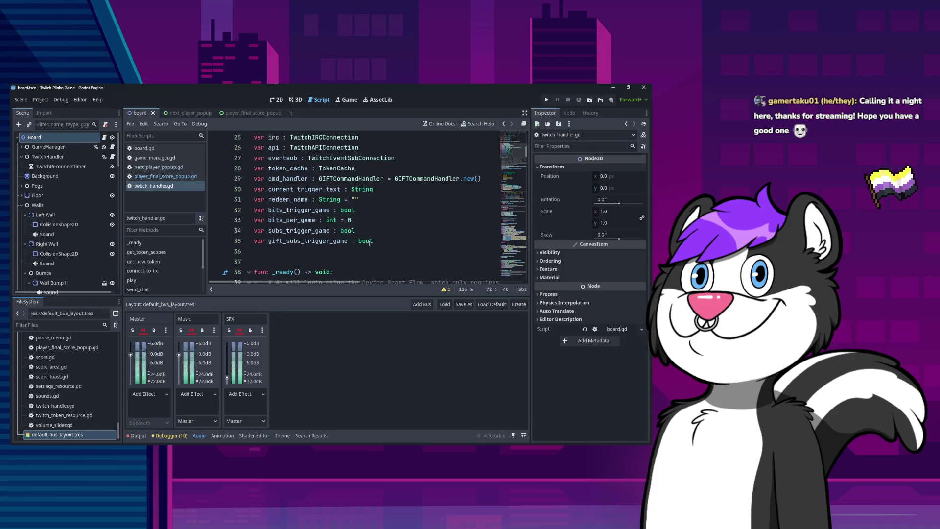
scroll(368, 241, "down", 3)
scroll(368, 242, "down", 20)
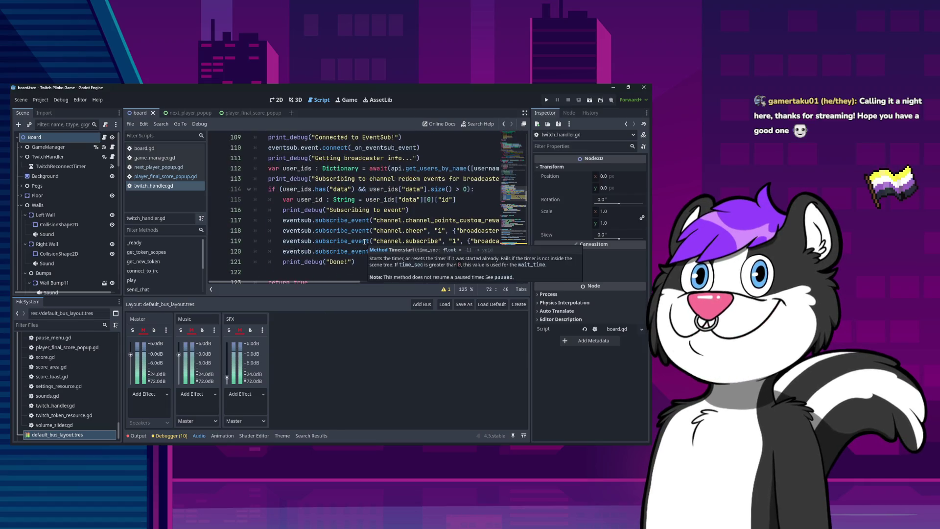
scroll(365, 241, "down", 6)
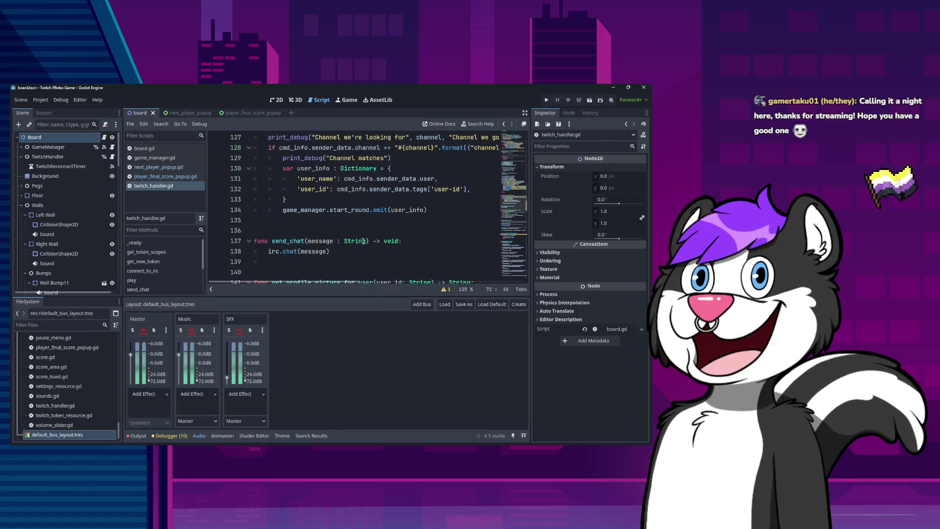
scroll(363, 240, "down", 4)
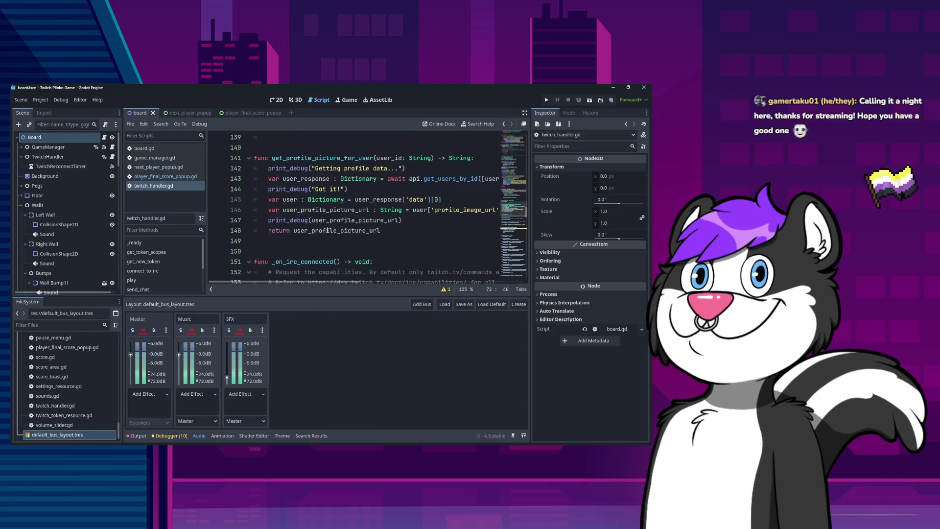
scroll(327, 229, "down", 5)
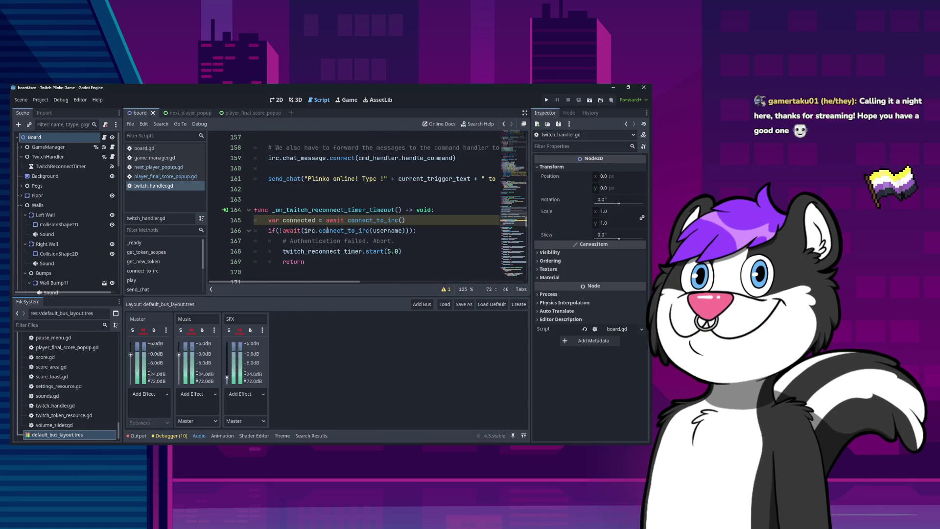
scroll(327, 230, "up", 5)
scroll(327, 230, "down", 10)
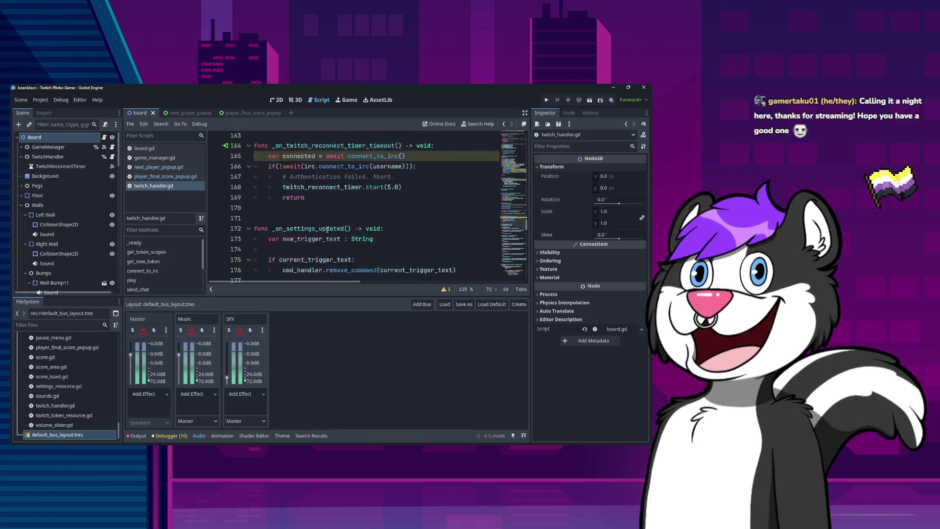
scroll(326, 229, "up", 3)
scroll(327, 229, "up", 1)
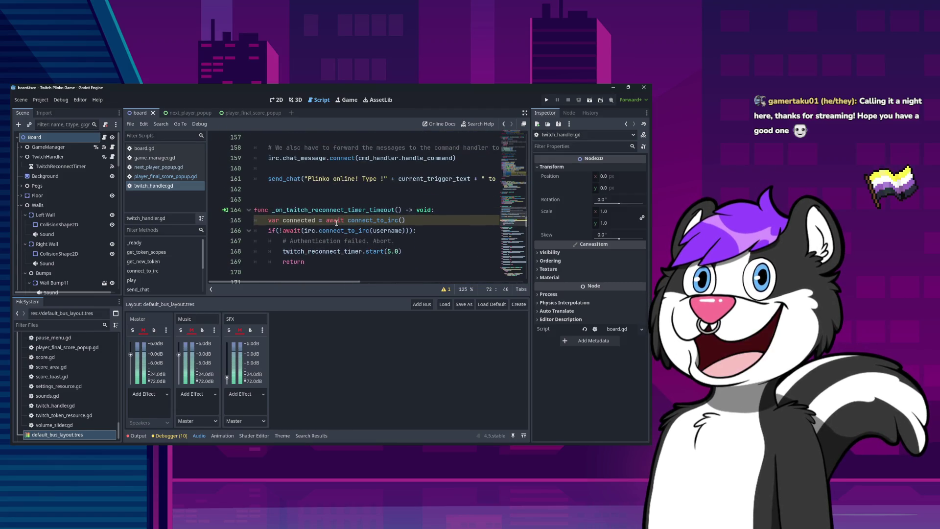
left_click(413, 223)
scroll(406, 223, "down", 6)
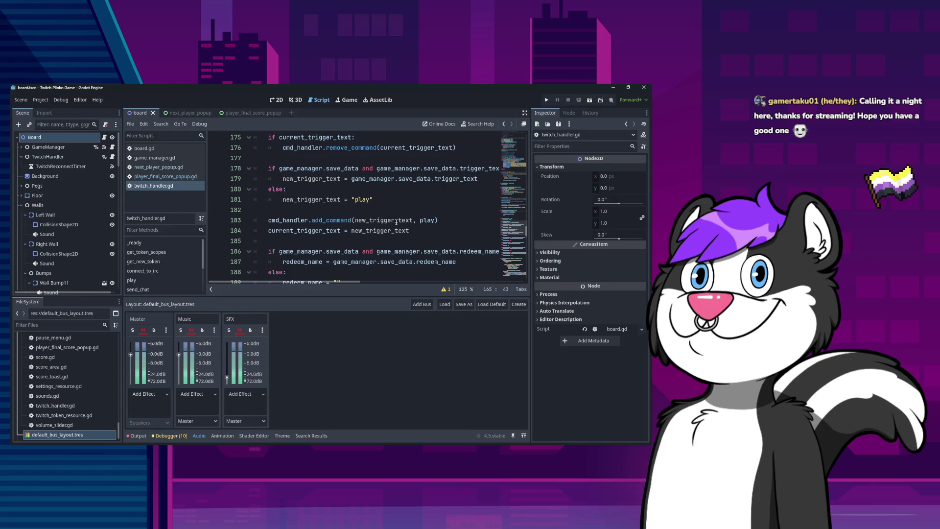
scroll(395, 222, "up", 5)
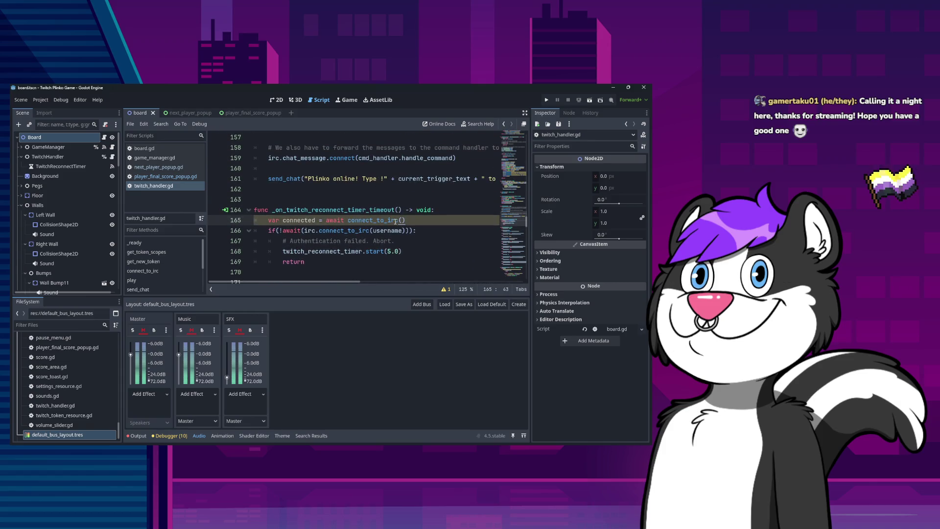
scroll(427, 220, "down", 5)
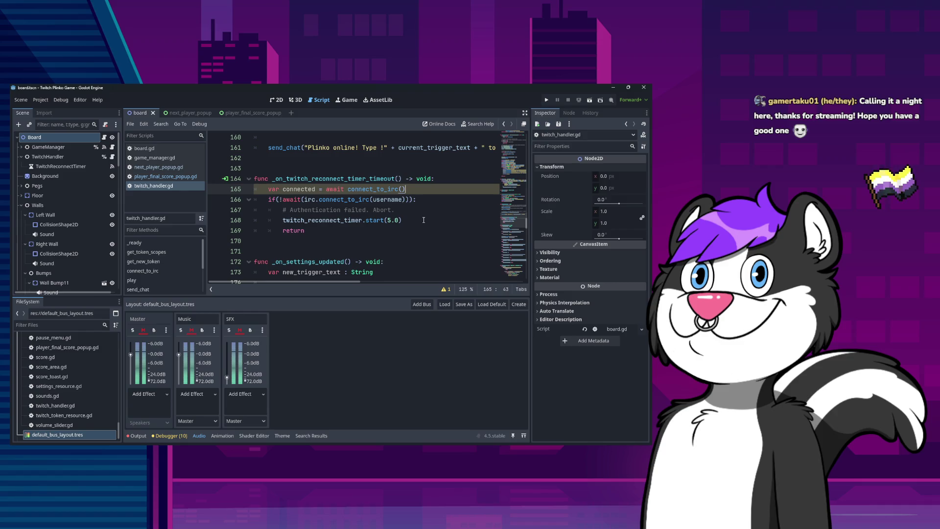
scroll(418, 219, "down", 3)
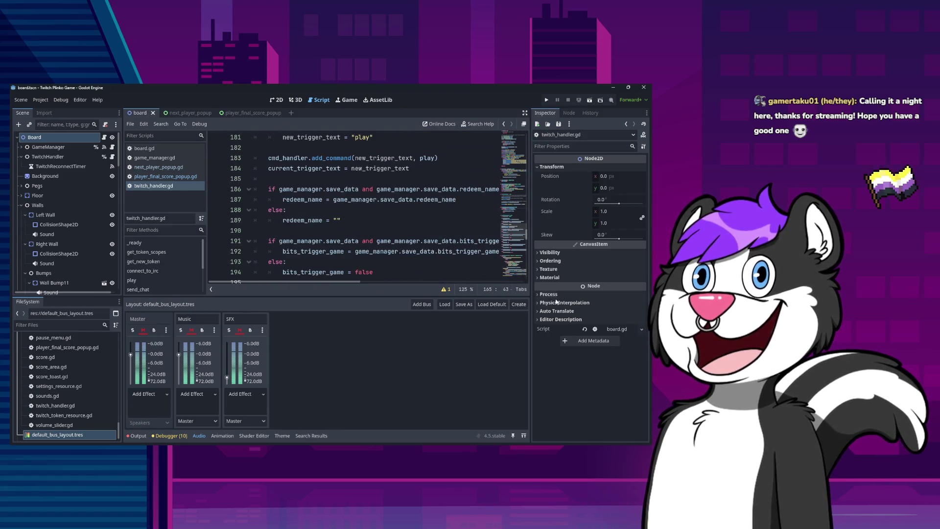